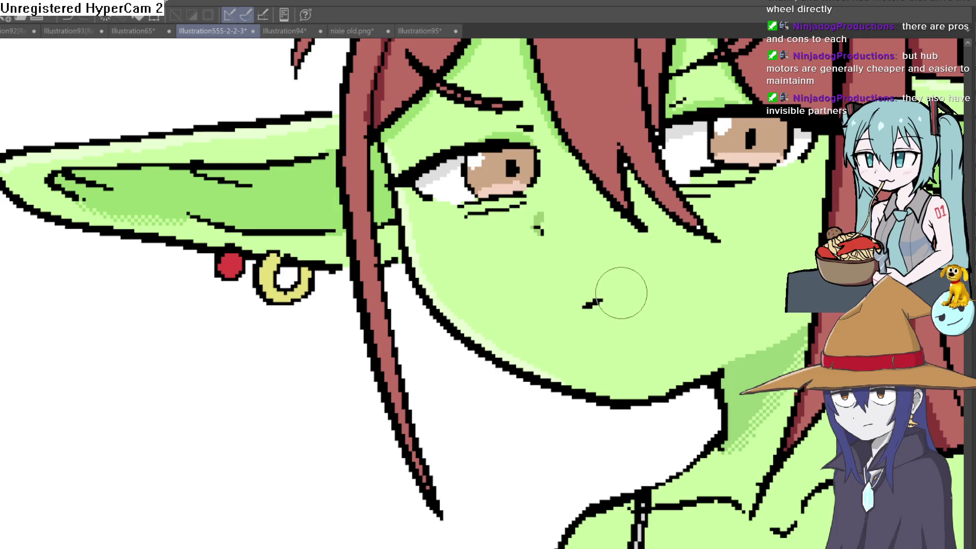
Step: Sketch black mouth strokes below the nose, undoing and restoring the attempts
{"action": "mouse_move", "coordinate": [580, 297]}
{"action": "left_mouse_down"}
{"action": "mouse_move", "coordinate": [601, 309]}
{"action": "mouse_move", "coordinate": [661, 290]}
{"action": "mouse_move", "coordinate": [634, 271]}
{"action": "left_mouse_up"}
{"action": "key", "text": "ctrl+z"}
{"action": "key", "text": "ctrl+z"}
{"action": "scroll", "coordinate": [582, 283], "scroll_direction": "up", "scroll_amount": 3}
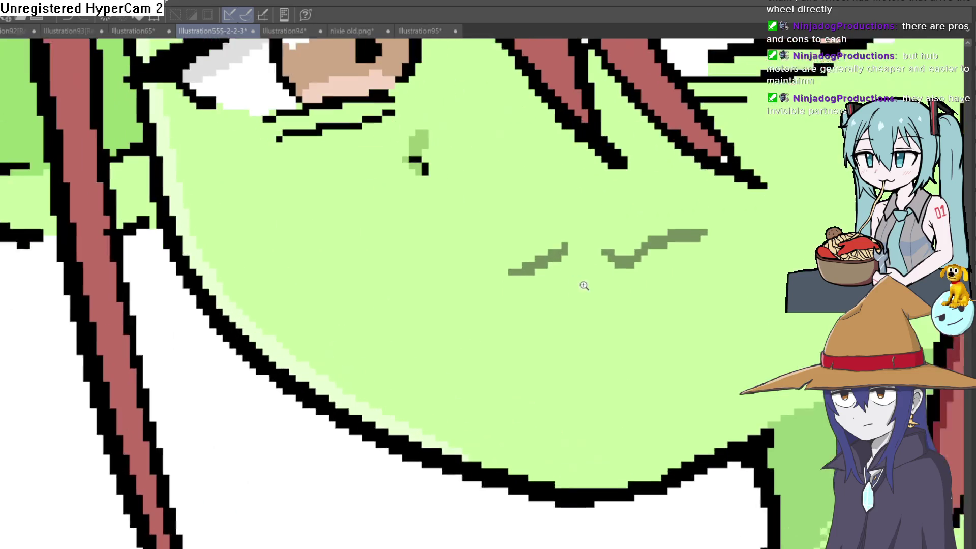
{"action": "left_click_drag", "start_coordinate": [518, 266], "coordinate": [537, 269]}
{"action": "key", "text": "ctrl+z"}
{"action": "key", "text": "ctrl+z"}
{"action": "key", "text": "ctrl+z"}
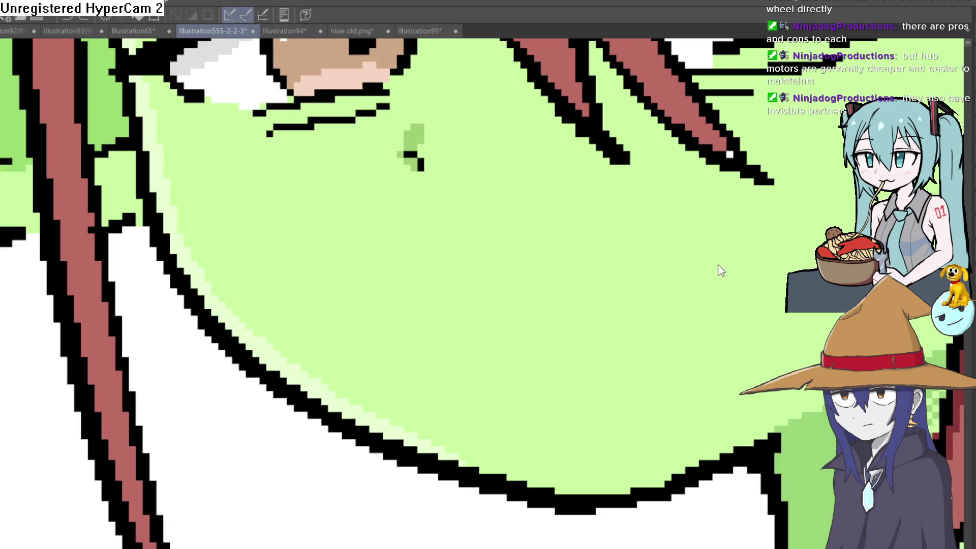
{"action": "key", "text": "ctrl+y"}
{"action": "key", "text": "ctrl+y"}
Step: Add dark-green pixels under the mouth lines and extend them into a longer smirk
{"action": "mouse_move", "coordinate": [517, 273]}
{"action": "left_mouse_down"}
{"action": "mouse_move", "coordinate": [566, 283]}
{"action": "mouse_move", "coordinate": [674, 278]}
{"action": "mouse_move", "coordinate": [697, 249]}
{"action": "mouse_move", "coordinate": [737, 237]}
{"action": "left_mouse_up"}
{"action": "left_click_drag", "start_coordinate": [531, 268], "coordinate": [497, 268]}
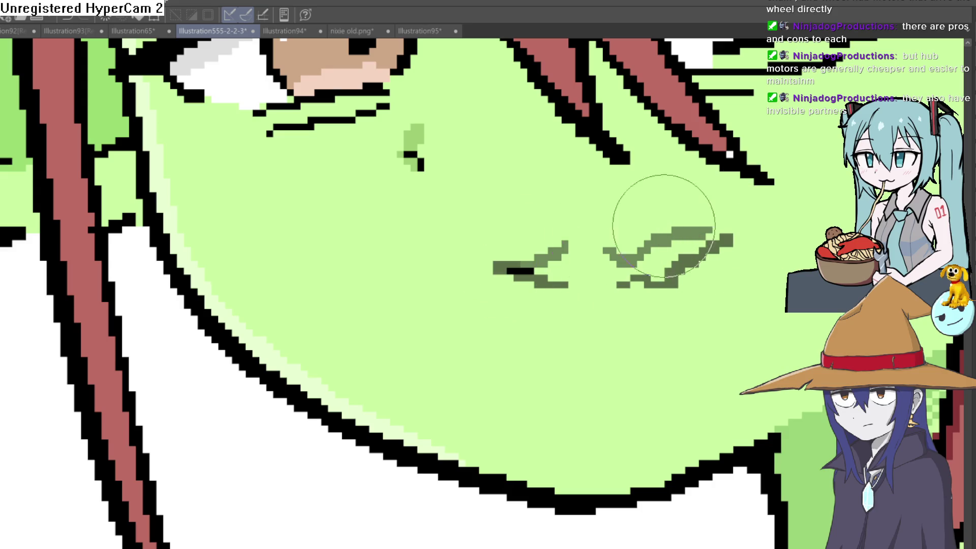
{"action": "scroll", "coordinate": [782, 324], "scroll_direction": "down", "scroll_amount": 5}
{"action": "scroll", "coordinate": [654, 274], "scroll_direction": "up", "scroll_amount": 5}
{"action": "scroll", "coordinate": [654, 274], "scroll_direction": "up", "scroll_amount": 3}
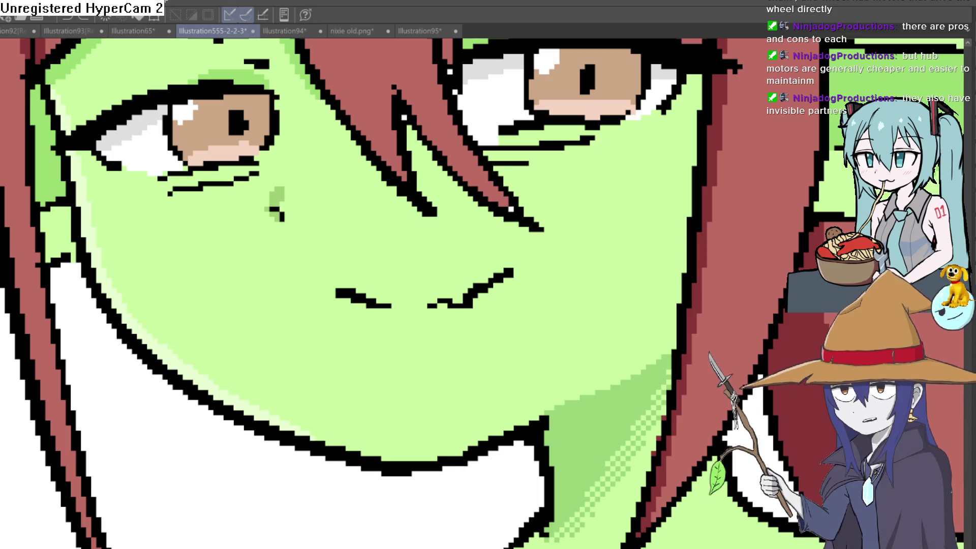
{"action": "left_click_drag", "start_coordinate": [618, 329], "coordinate": [547, 257]}
{"action": "left_click_drag", "start_coordinate": [523, 131], "coordinate": [523, 174]}
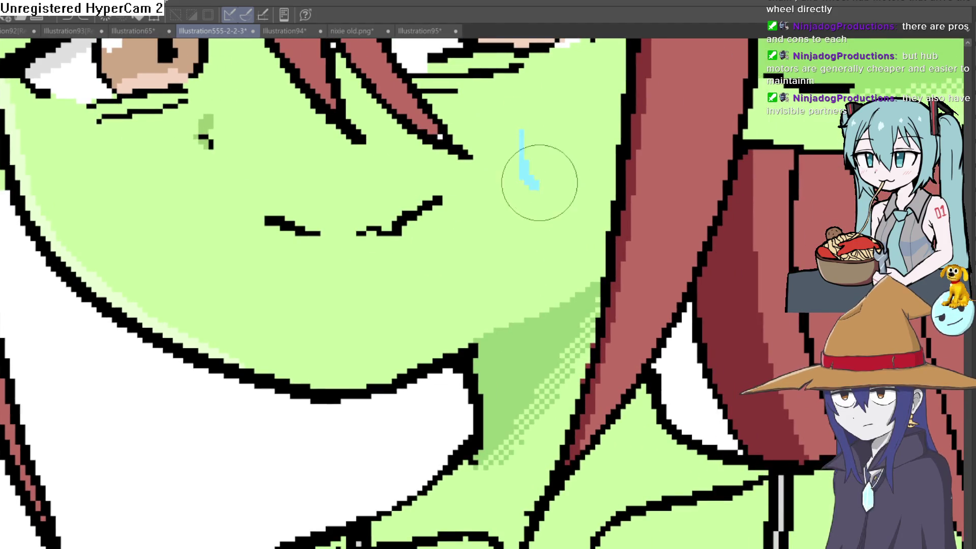
{"action": "key", "text": "ctrl+z"}
{"action": "mouse_move", "coordinate": [554, 106]}
{"action": "left_mouse_down"}
{"action": "mouse_move", "coordinate": [554, 123]}
{"action": "mouse_move", "coordinate": [580, 101]}
{"action": "mouse_move", "coordinate": [566, 120]}
{"action": "mouse_move", "coordinate": [570, 135]}
{"action": "mouse_move", "coordinate": [564, 94]}
{"action": "left_mouse_up"}
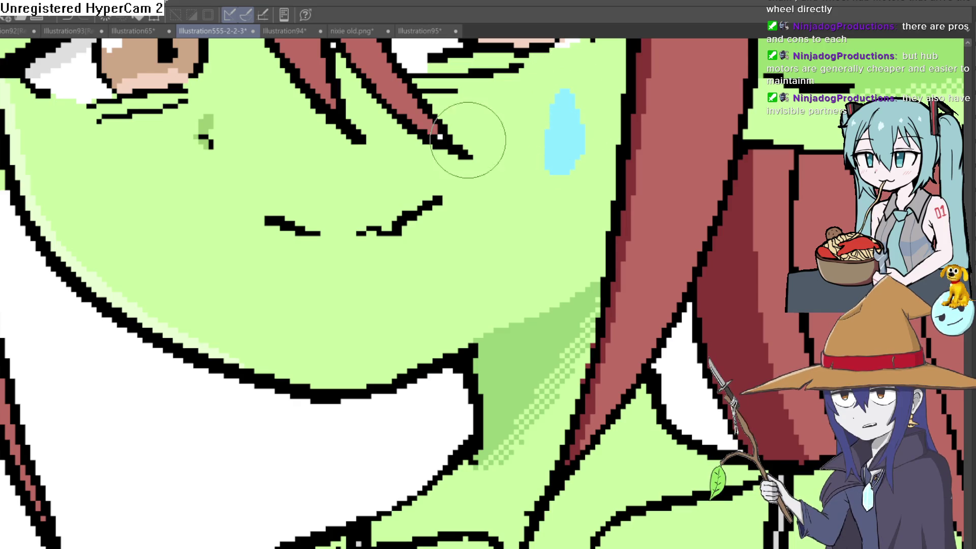
{"action": "mouse_move", "coordinate": [106, 181]}
{"action": "left_mouse_down"}
{"action": "mouse_move", "coordinate": [109, 230]}
{"action": "mouse_move", "coordinate": [113, 192]}
{"action": "mouse_move", "coordinate": [127, 211]}
{"action": "left_mouse_up"}
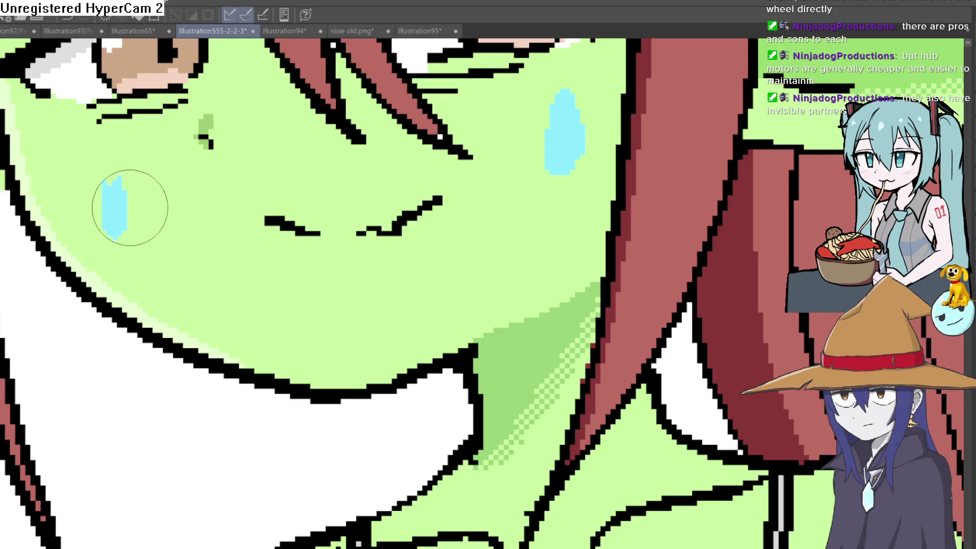
{"action": "scroll", "coordinate": [350, 221], "scroll_direction": "down", "scroll_amount": 5}
{"action": "key", "text": "ctrl+z"}
{"action": "key", "text": "ctrl+z"}
{"action": "key", "text": "ctrl+z"}
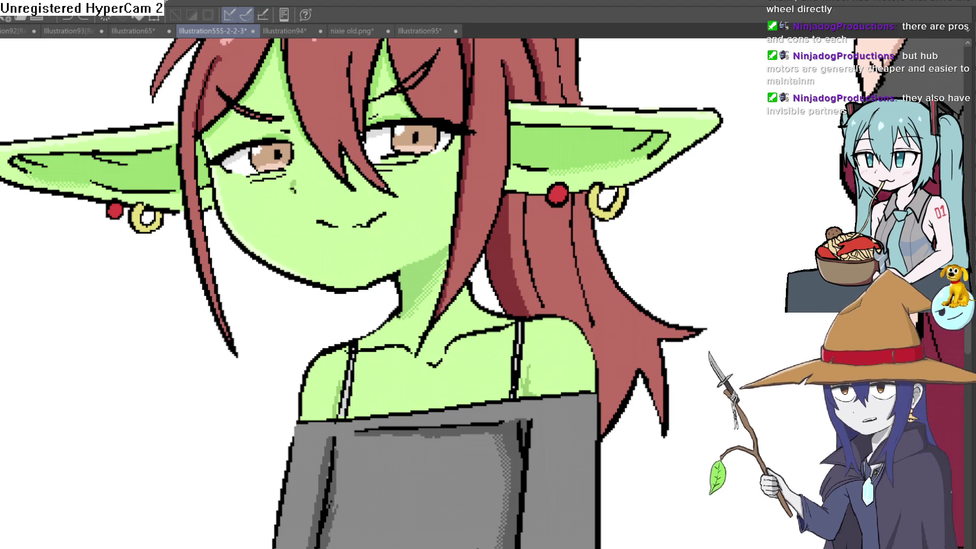
Step: Thicken the light-blue tear on the goblin girl's cheek below her right eye
{"action": "scroll", "coordinate": [541, 206], "scroll_direction": "down", "scroll_amount": 5}
{"action": "scroll", "coordinate": [486, 211], "scroll_direction": "up", "scroll_amount": 5}
{"action": "left_click_drag", "start_coordinate": [542, 237], "coordinate": [550, 206]}
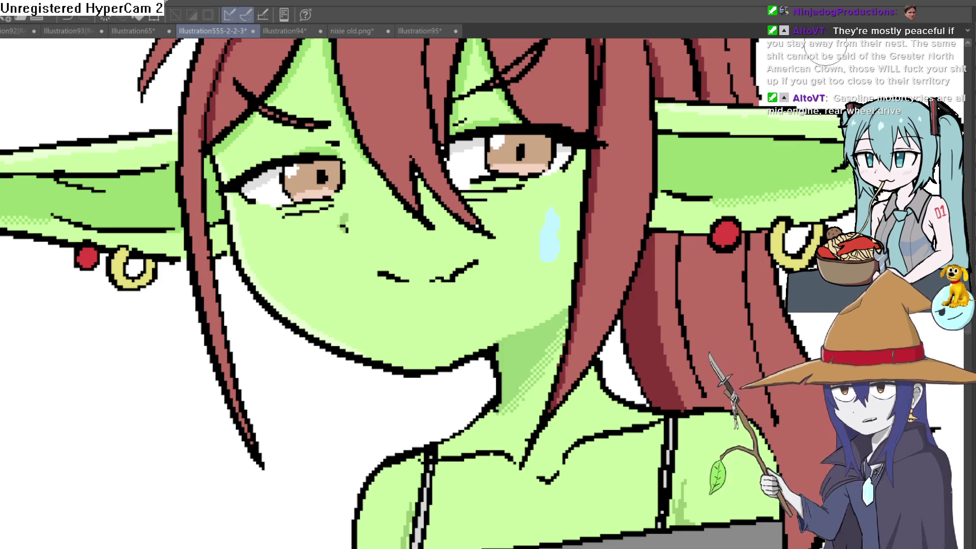
Step: Repaint the light-blue cheek tear, then add and undo a matching tear on the other cheek
{"action": "left_click_drag", "start_coordinate": [558, 278], "coordinate": [554, 233]}
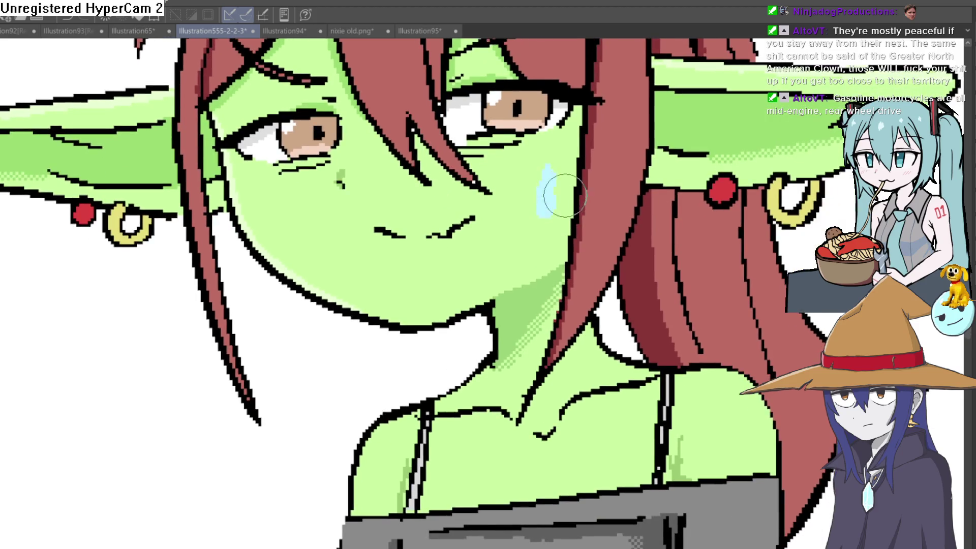
{"action": "key", "text": "ctrl+z"}
{"action": "mouse_move", "coordinate": [547, 179]}
{"action": "left_mouse_down"}
{"action": "mouse_move", "coordinate": [545, 218]}
{"action": "mouse_move", "coordinate": [547, 201]}
{"action": "left_mouse_up"}
{"action": "left_click_drag", "start_coordinate": [292, 196], "coordinate": [293, 244]}
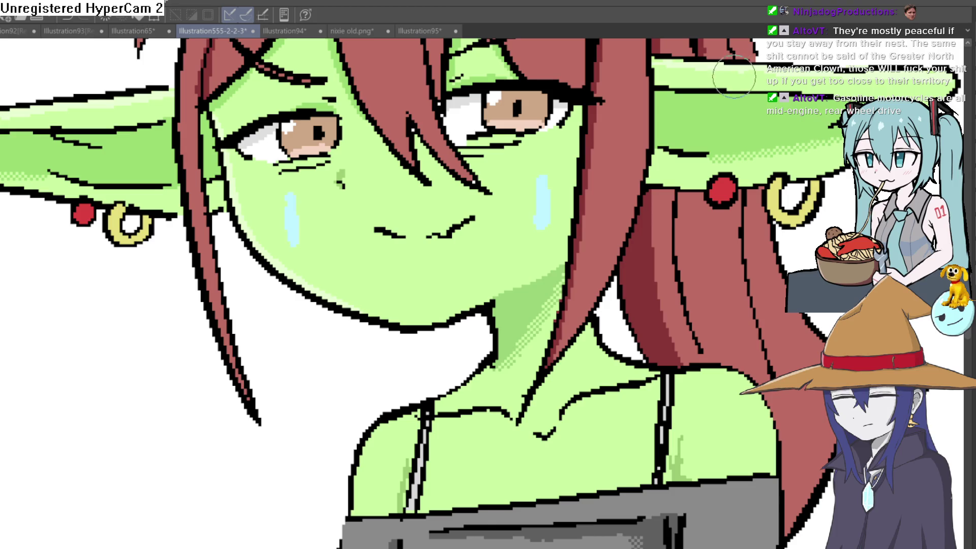
{"action": "key", "text": "ctrl+z"}
{"action": "scroll", "coordinate": [681, 203], "scroll_direction": "down", "scroll_amount": 6}
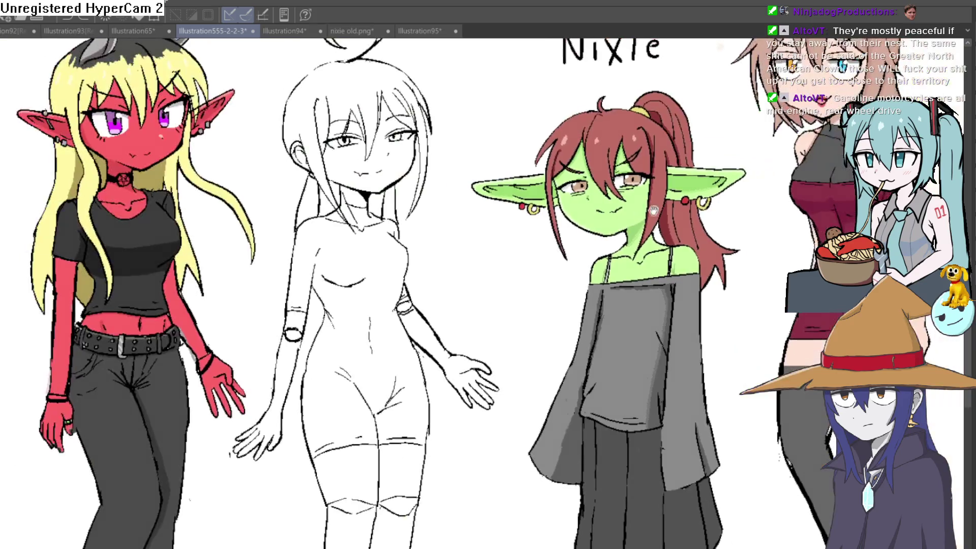
{"action": "scroll", "coordinate": [680, 209], "scroll_direction": "up", "scroll_amount": 6}
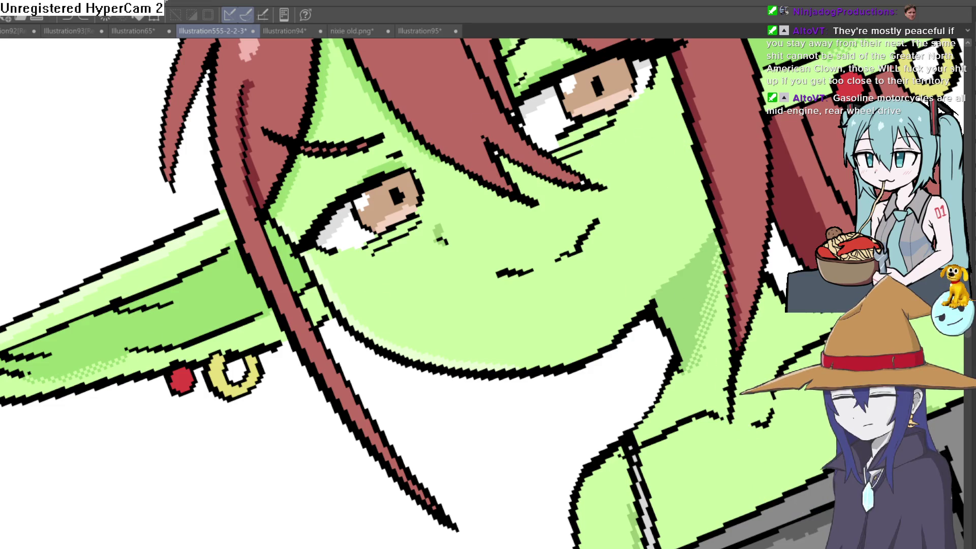
Step: Zoom in on the eyes and redraw the short black outline under the eye white
{"action": "left_click", "coordinate": [629, 131]}
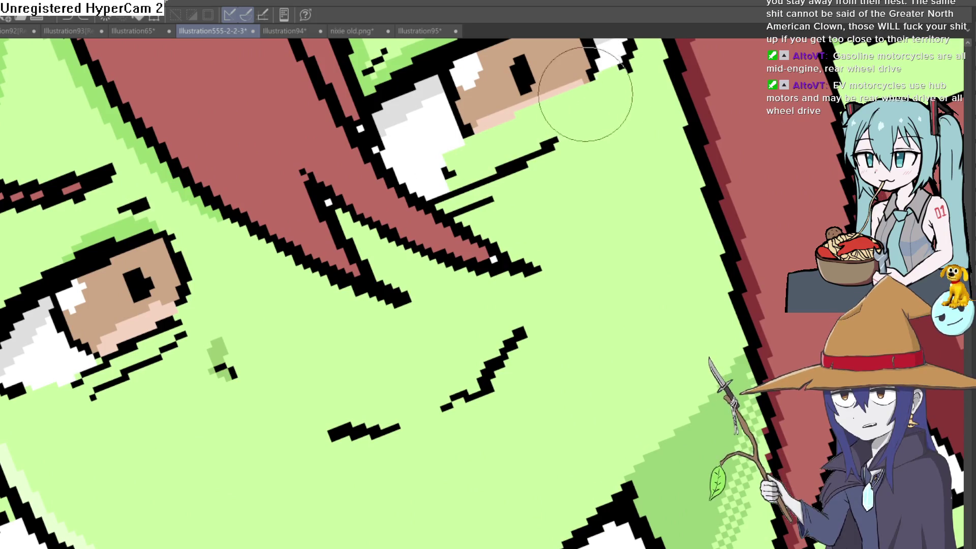
{"action": "key", "text": "ctrl+z"}
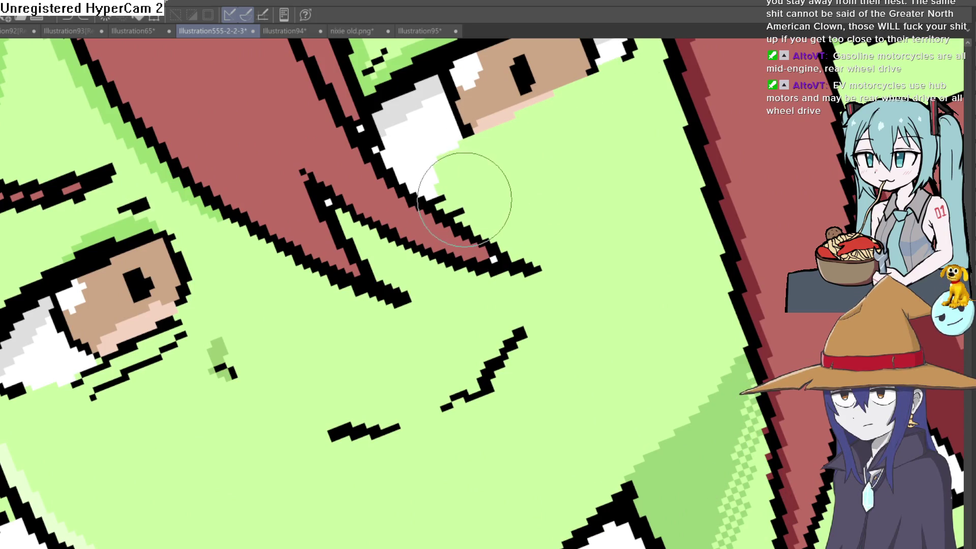
{"action": "mouse_move", "coordinate": [175, 331]}
{"action": "left_mouse_down"}
{"action": "mouse_move", "coordinate": [378, 214]}
{"action": "mouse_move", "coordinate": [273, 273]}
{"action": "mouse_move", "coordinate": [239, 279]}
{"action": "mouse_move", "coordinate": [349, 207]}
{"action": "mouse_move", "coordinate": [376, 226]}
{"action": "left_mouse_up"}
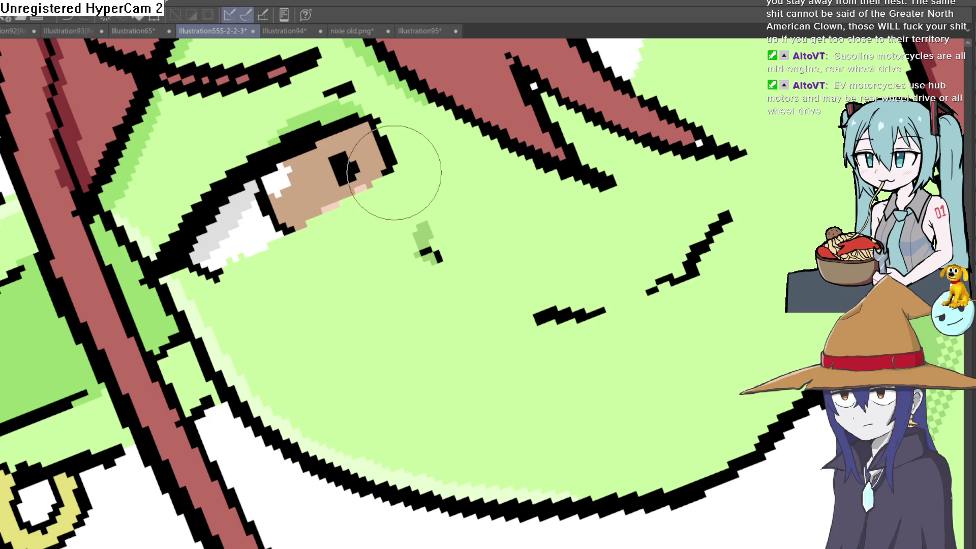
{"action": "left_click_drag", "start_coordinate": [242, 260], "coordinate": [269, 258]}
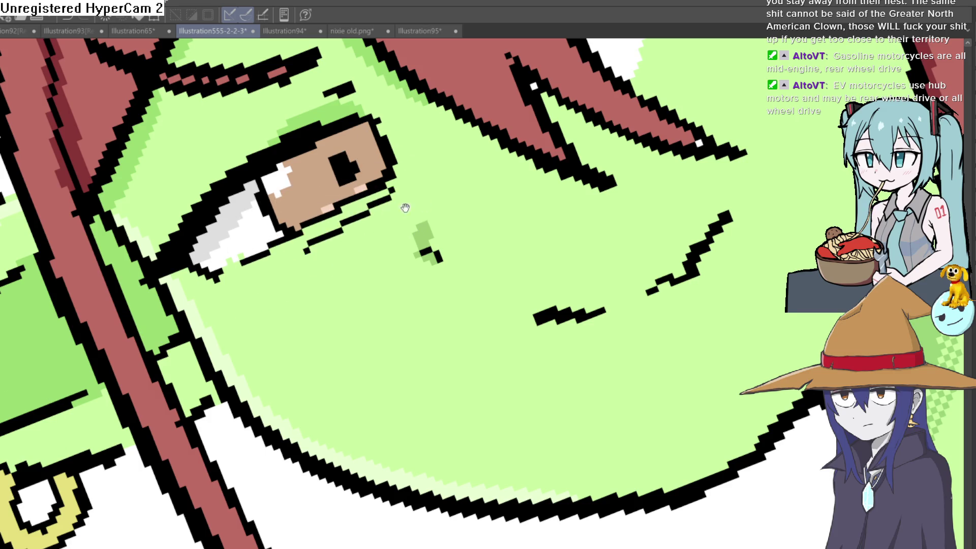
Step: Outline the iris's lower-right edge and add a black lash line under the eye
{"action": "left_click_drag", "start_coordinate": [393, 192], "coordinate": [127, 400]}
{"action": "left_click_drag", "start_coordinate": [538, 154], "coordinate": [497, 178]}
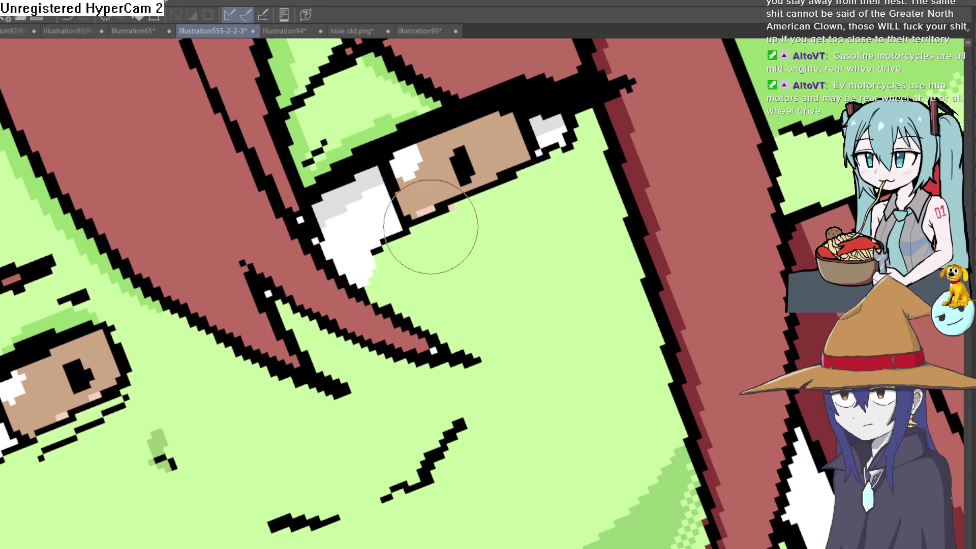
{"action": "left_click_drag", "start_coordinate": [419, 234], "coordinate": [470, 214]}
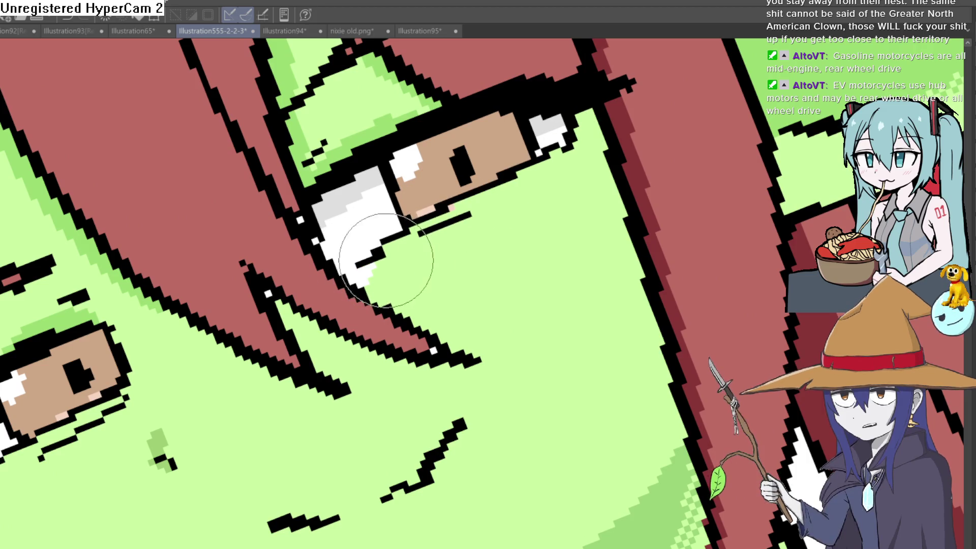
{"action": "scroll", "coordinate": [472, 245], "scroll_direction": "down", "scroll_amount": 5}
{"action": "left_click_drag", "start_coordinate": [554, 231], "coordinate": [460, 195]}
{"action": "scroll", "coordinate": [435, 275], "scroll_direction": "up", "scroll_amount": 5}
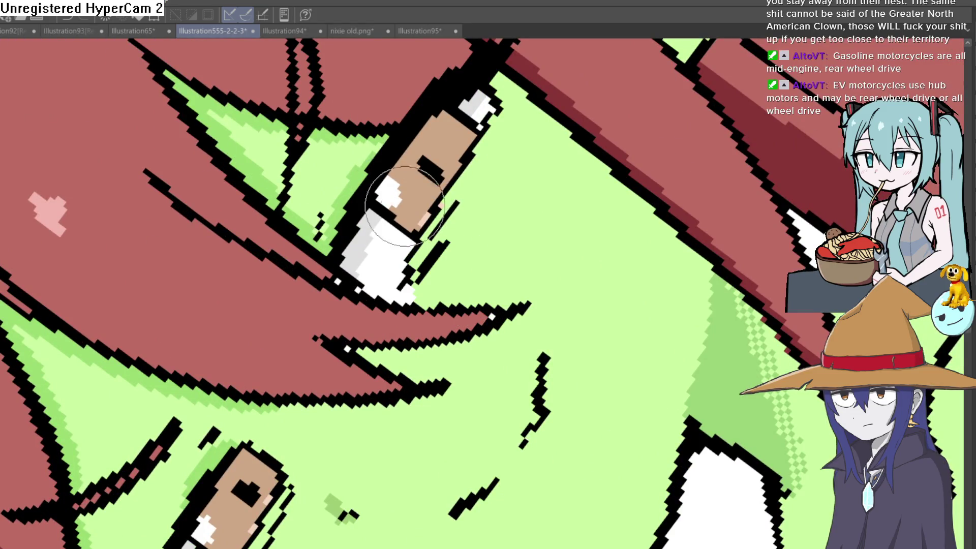
{"action": "scroll", "coordinate": [403, 273], "scroll_direction": "down", "scroll_amount": 5}
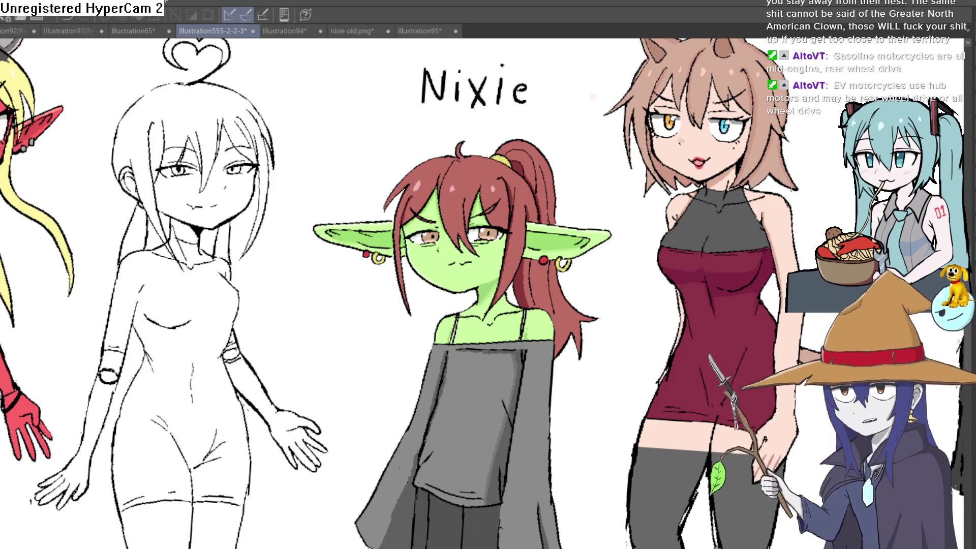
Step: Zoom in and tilt the canvas view around the goblin girl's face
{"action": "scroll", "coordinate": [481, 244], "scroll_direction": "up", "scroll_amount": 5}
{"action": "mouse_move", "coordinate": [481, 244]}
{"action": "left_mouse_down"}
{"action": "mouse_move", "coordinate": [552, 139]}
{"action": "mouse_move", "coordinate": [633, 159]}
{"action": "left_mouse_up"}
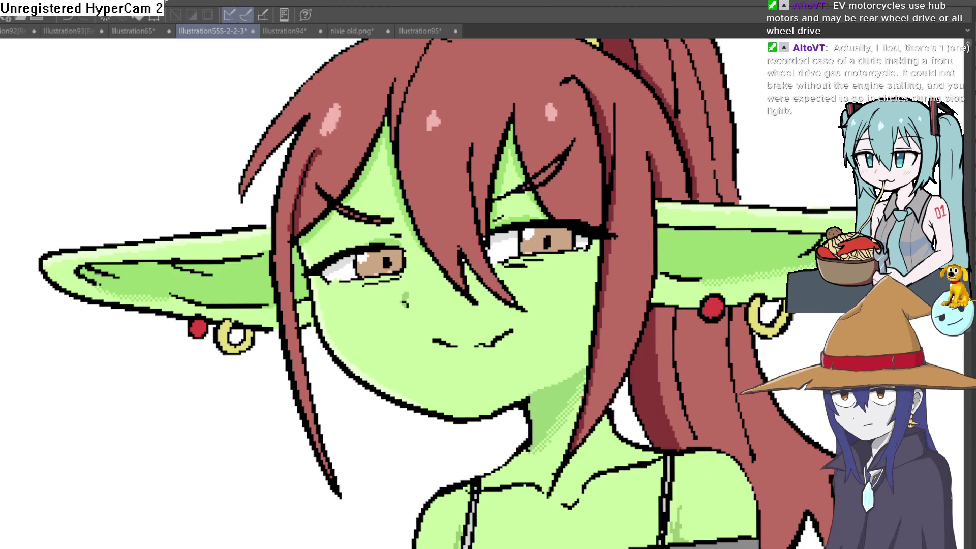
{"action": "scroll", "coordinate": [656, 160], "scroll_direction": "down", "scroll_amount": 1}
{"action": "left_click_drag", "start_coordinate": [656, 211], "coordinate": [656, 160]}
{"action": "scroll", "coordinate": [656, 160], "scroll_direction": "up", "scroll_amount": 1}
{"action": "scroll", "coordinate": [667, 135], "scroll_direction": "down", "scroll_amount": 3}
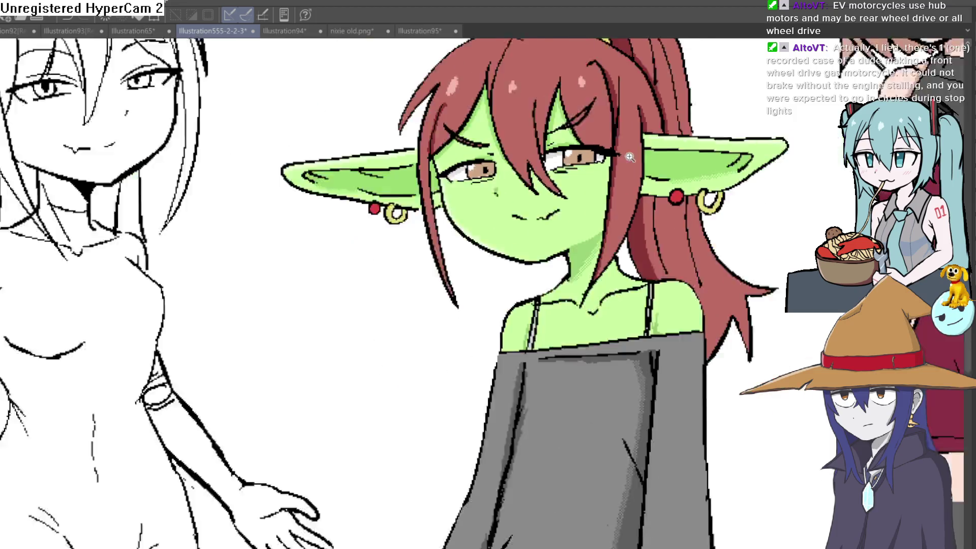
{"action": "key", "text": "minus"}
{"action": "scroll", "coordinate": [518, 123], "scroll_direction": "up", "scroll_amount": 5}
{"action": "left_click_drag", "start_coordinate": [518, 123], "coordinate": [738, 263]}
{"action": "scroll", "coordinate": [739, 262], "scroll_direction": "down", "scroll_amount": 5}
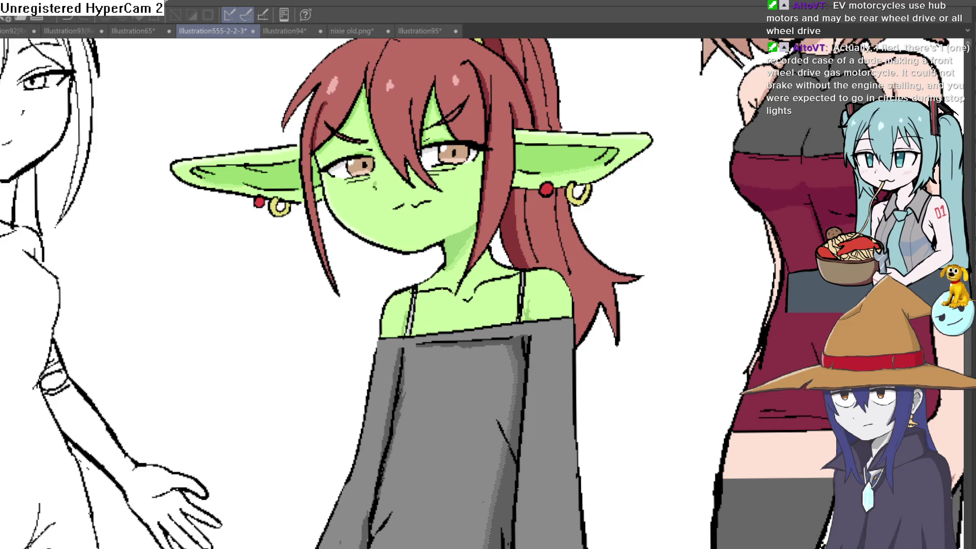
Step: Rotate the canvas until Nixie's ears sit level, then zoom in on her eyes
{"action": "left_click_drag", "start_coordinate": [658, 318], "coordinate": [680, 314]}
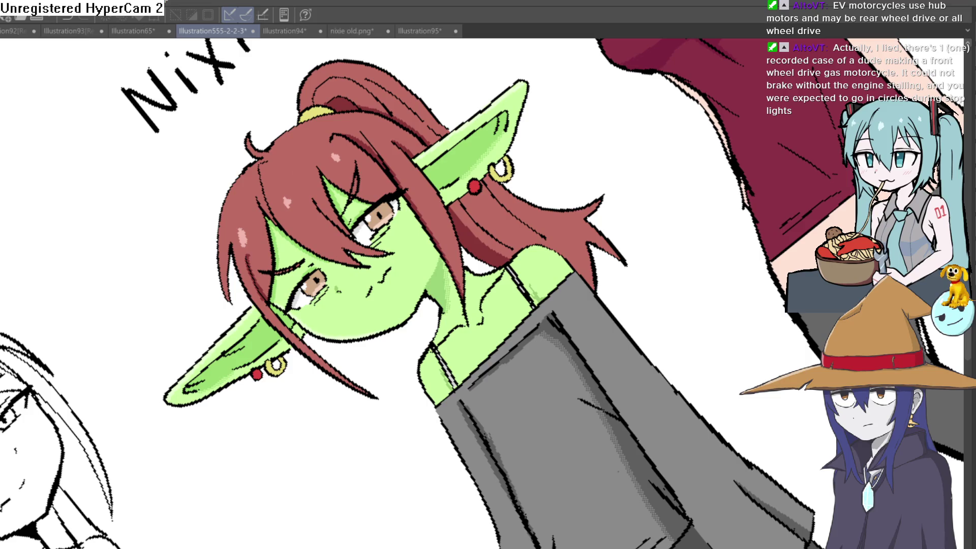
{"action": "scroll", "coordinate": [297, 180], "scroll_direction": "up", "scroll_amount": 1}
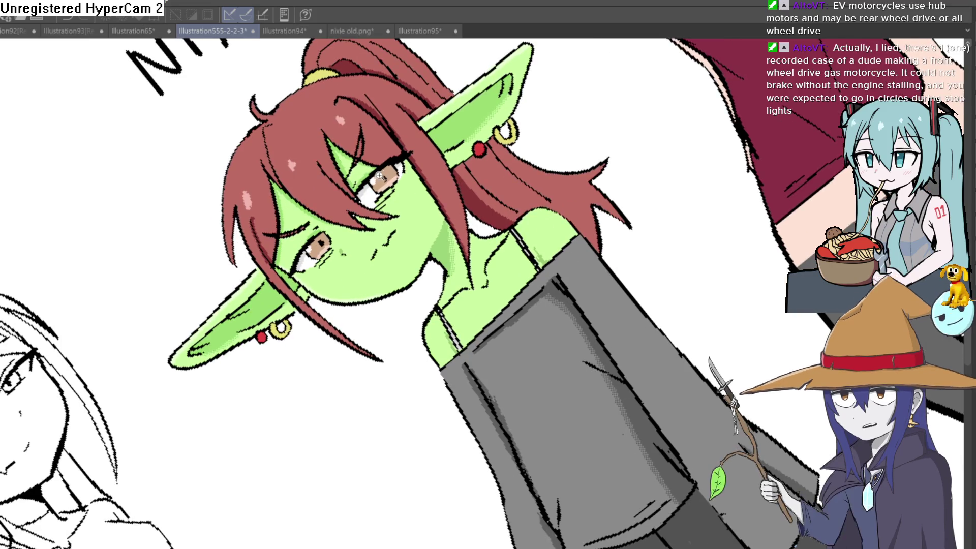
{"action": "scroll", "coordinate": [298, 180], "scroll_direction": "up", "scroll_amount": 3}
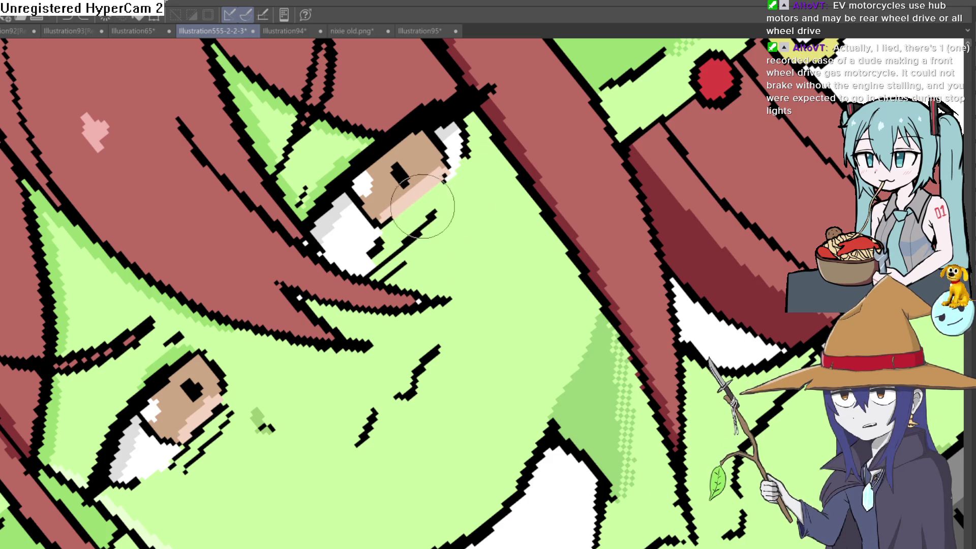
Step: Paint skin green over the eye outline and the tan and black specks on Nixie's face
{"action": "mouse_move", "coordinate": [331, 252]}
{"action": "left_mouse_down"}
{"action": "mouse_move", "coordinate": [321, 223]}
{"action": "mouse_move", "coordinate": [367, 156]}
{"action": "mouse_move", "coordinate": [366, 198]}
{"action": "mouse_move", "coordinate": [414, 153]}
{"action": "mouse_move", "coordinate": [406, 151]}
{"action": "mouse_move", "coordinate": [458, 130]}
{"action": "mouse_move", "coordinate": [447, 170]}
{"action": "mouse_move", "coordinate": [358, 239]}
{"action": "mouse_move", "coordinate": [355, 224]}
{"action": "mouse_move", "coordinate": [283, 283]}
{"action": "mouse_move", "coordinate": [258, 279]}
{"action": "mouse_move", "coordinate": [294, 178]}
{"action": "mouse_move", "coordinate": [333, 140]}
{"action": "mouse_move", "coordinate": [323, 214]}
{"action": "mouse_move", "coordinate": [303, 253]}
{"action": "mouse_move", "coordinate": [266, 275]}
{"action": "left_mouse_up"}
{"action": "scroll", "coordinate": [358, 239], "scroll_direction": "down", "scroll_amount": 8}
{"action": "scroll", "coordinate": [356, 234], "scroll_direction": "left", "scroll_amount": 6}
{"action": "left_click", "coordinate": [345, 180]}
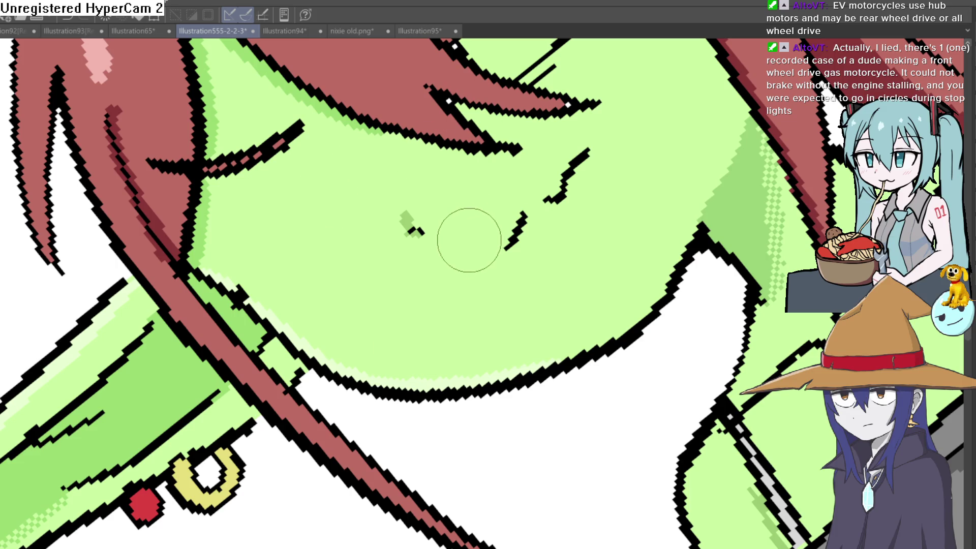
{"action": "left_click_drag", "start_coordinate": [478, 224], "coordinate": [373, 375]}
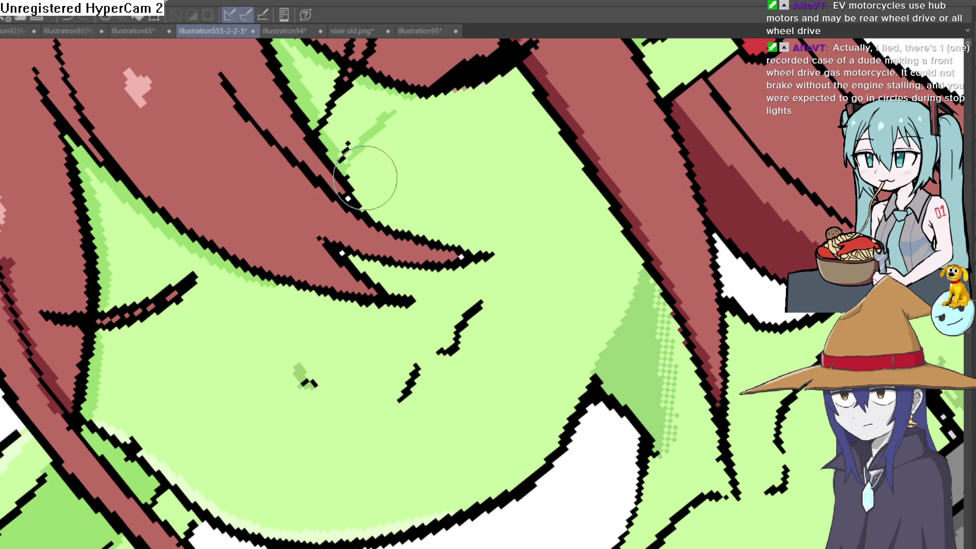
{"action": "mouse_move", "coordinate": [356, 163]}
{"action": "left_mouse_down"}
{"action": "mouse_move", "coordinate": [360, 148]}
{"action": "mouse_move", "coordinate": [349, 155]}
{"action": "left_mouse_up"}
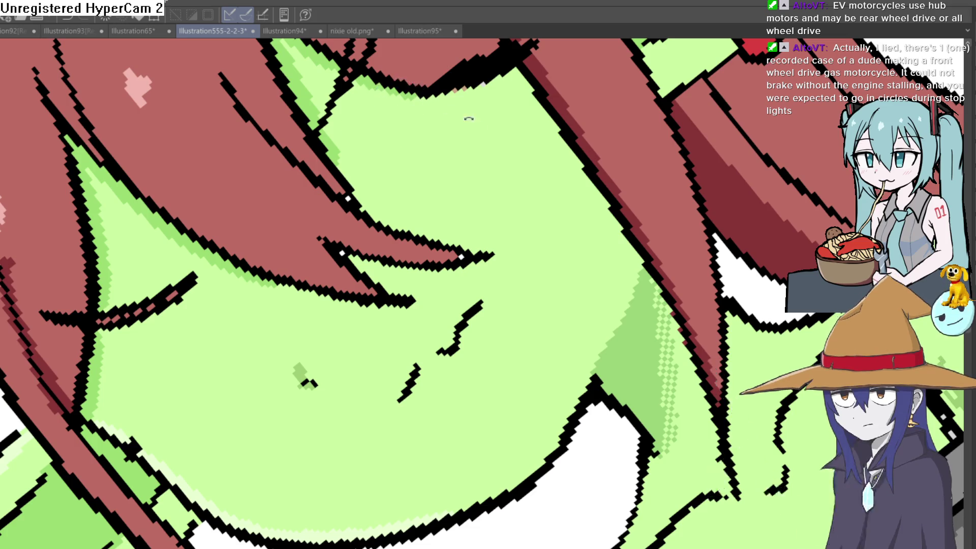
{"action": "scroll", "coordinate": [399, 107], "scroll_direction": "down", "scroll_amount": 3}
{"action": "mouse_move", "coordinate": [509, 285]}
{"action": "left_mouse_down"}
{"action": "mouse_move", "coordinate": [600, 261]}
{"action": "mouse_move", "coordinate": [604, 236]}
{"action": "left_mouse_up"}
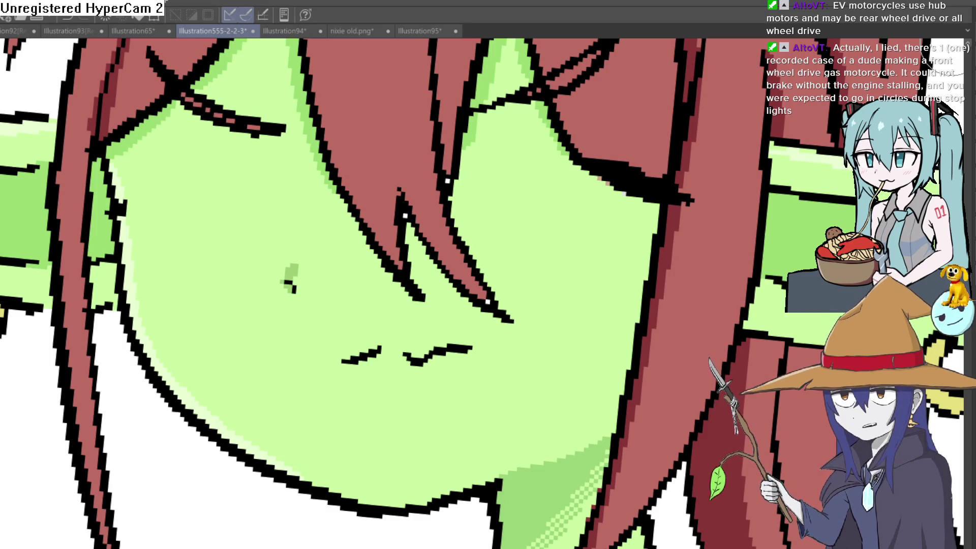
{"action": "key", "text": "ctrl+z"}
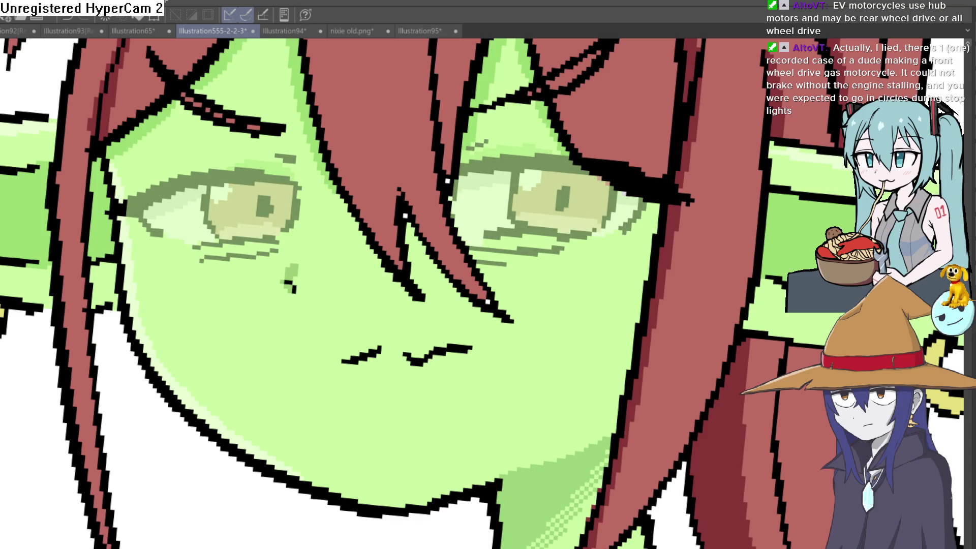
Step: Tilt the canvas to the eye's angle and paint dark brown lash and lower-edge strokes
{"action": "key", "text": "minus"}
{"action": "key", "text": "minus"}
{"action": "key", "text": "minus"}
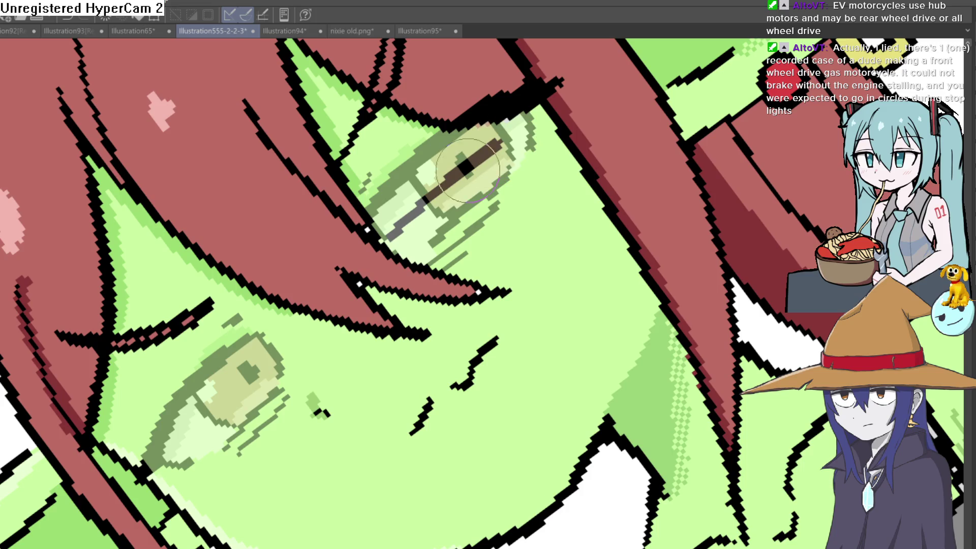
{"action": "mouse_move", "coordinate": [450, 187]}
{"action": "left_mouse_down"}
{"action": "mouse_move", "coordinate": [411, 203]}
{"action": "mouse_move", "coordinate": [411, 159]}
{"action": "left_mouse_up"}
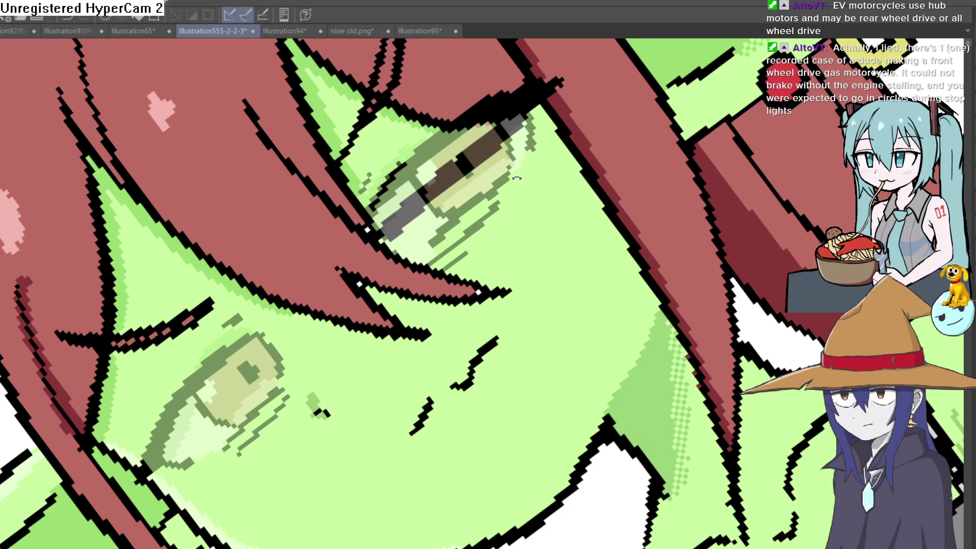
{"action": "left_click_drag", "start_coordinate": [515, 179], "coordinate": [472, 183]}
{"action": "left_click_drag", "start_coordinate": [406, 233], "coordinate": [498, 159]}
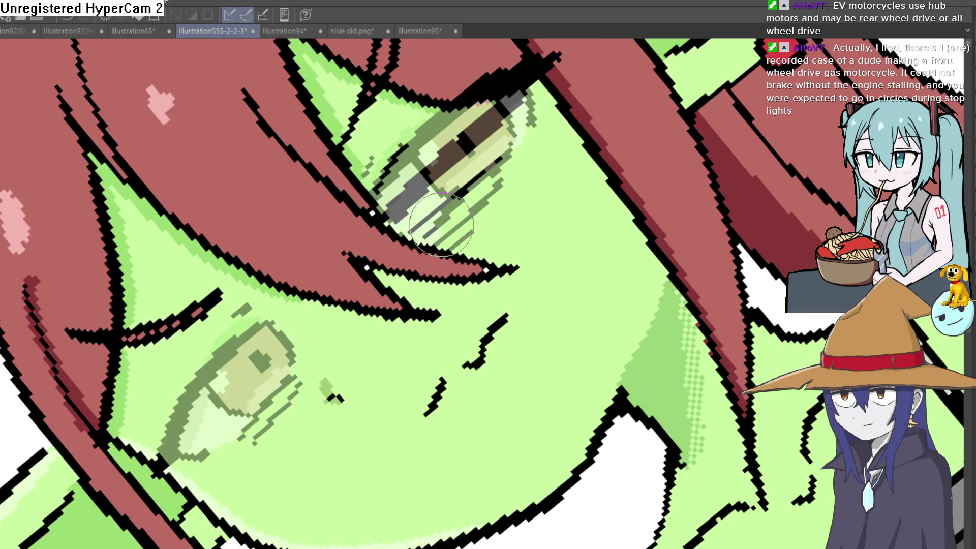
{"action": "left_click_drag", "start_coordinate": [440, 226], "coordinate": [440, 168]}
{"action": "mouse_move", "coordinate": [342, 245]}
{"action": "left_mouse_down"}
{"action": "mouse_move", "coordinate": [257, 350]}
{"action": "mouse_move", "coordinate": [262, 360]}
{"action": "left_mouse_up"}
{"action": "mouse_move", "coordinate": [355, 242]}
{"action": "left_mouse_down"}
{"action": "mouse_move", "coordinate": [350, 269]}
{"action": "mouse_move", "coordinate": [347, 240]}
{"action": "mouse_move", "coordinate": [280, 268]}
{"action": "left_mouse_up"}
{"action": "scroll", "coordinate": [336, 225], "scroll_direction": "up", "scroll_amount": 1}
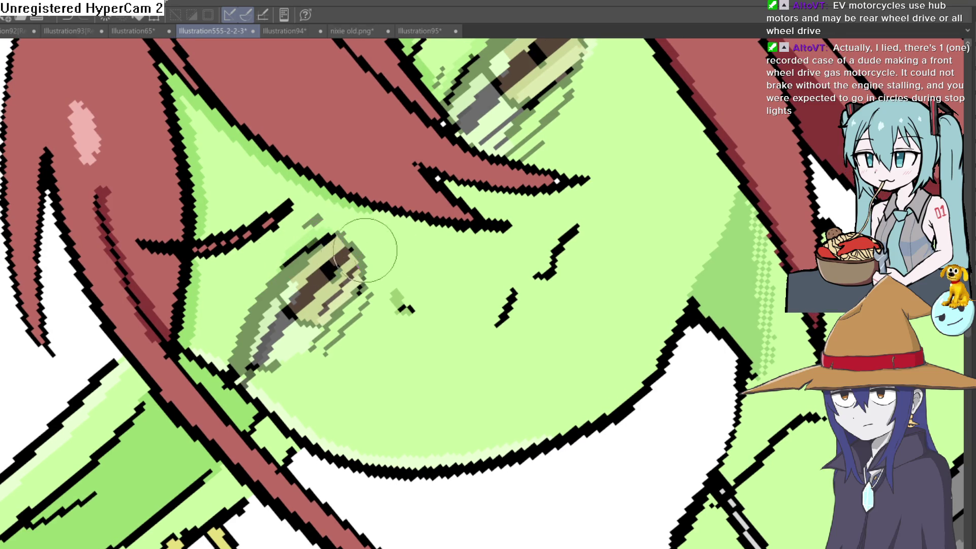
{"action": "key", "text": "asciicircum"}
Step: Zoom out to check the lineup, zoom back in and tilt the view slightly clockwise
{"action": "scroll", "coordinate": [633, 291], "scroll_direction": "down", "scroll_amount": 10}
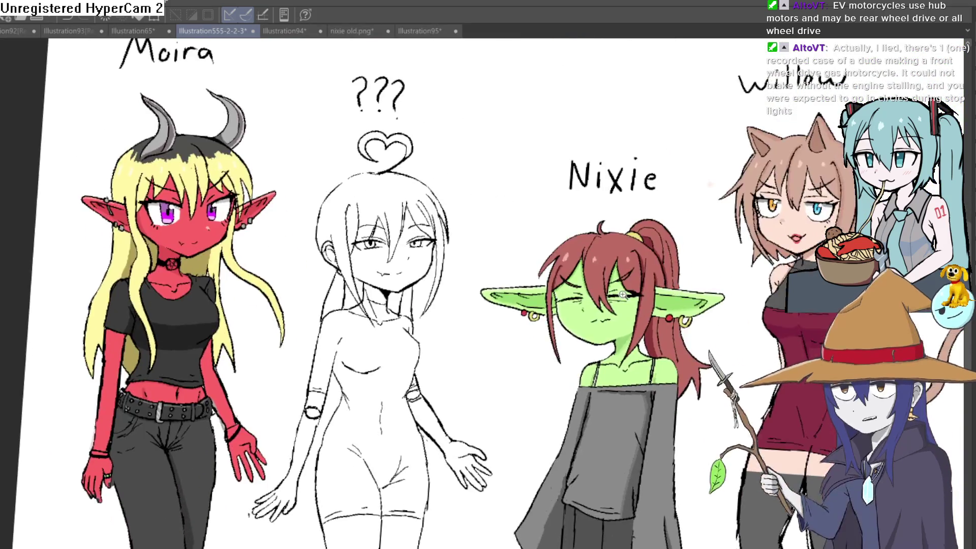
{"action": "scroll", "coordinate": [633, 291], "scroll_direction": "up", "scroll_amount": 6}
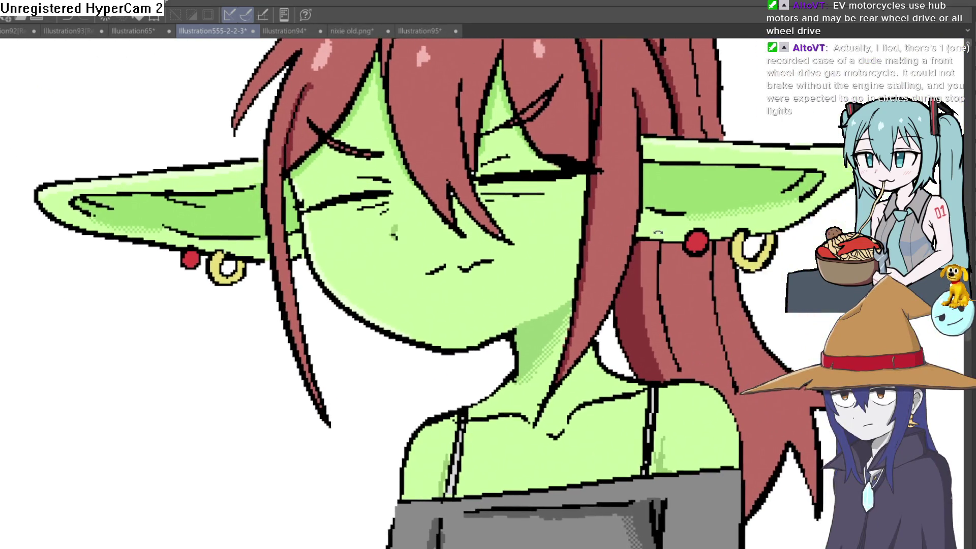
{"action": "key", "text": "asciicircum"}
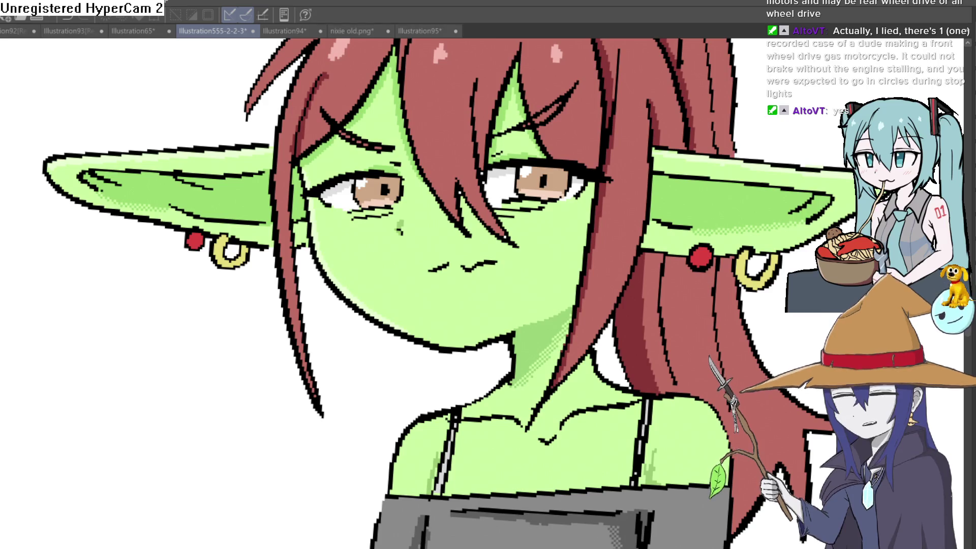
{"action": "scroll", "coordinate": [707, 148], "scroll_direction": "down", "scroll_amount": 5}
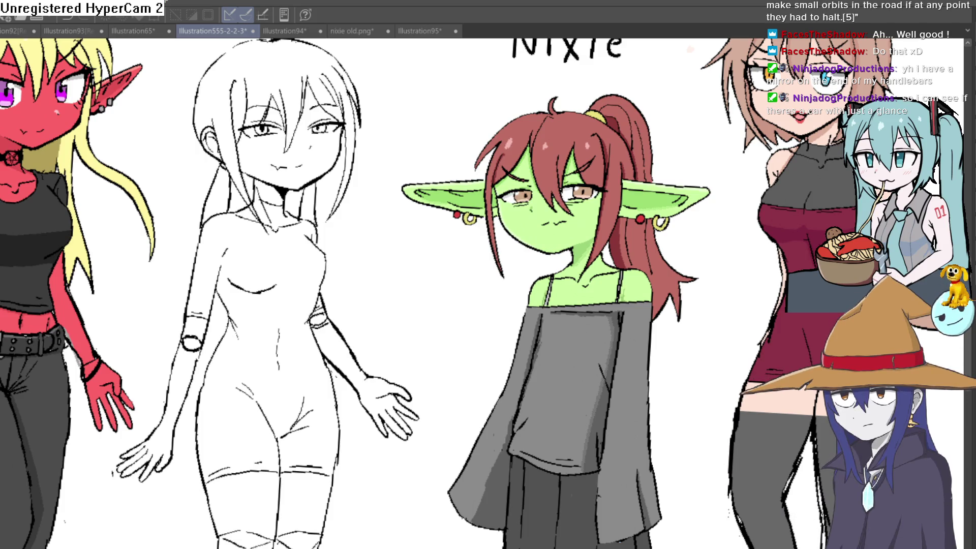
Step: Zoom into Nixie's face below her title and draw a thin line along a hair strand
{"action": "left_click_drag", "start_coordinate": [770, 323], "coordinate": [760, 357]}
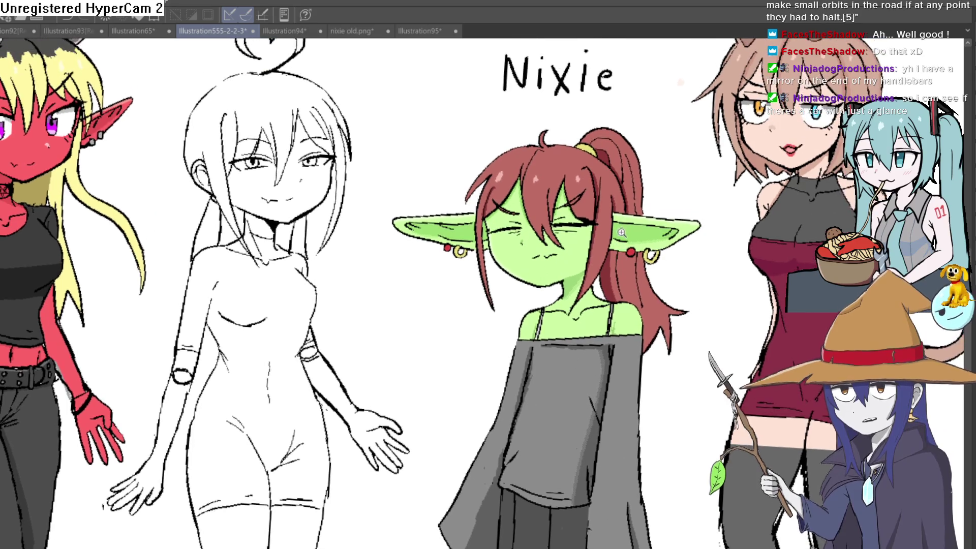
{"action": "scroll", "coordinate": [618, 148], "scroll_direction": "up", "scroll_amount": 3}
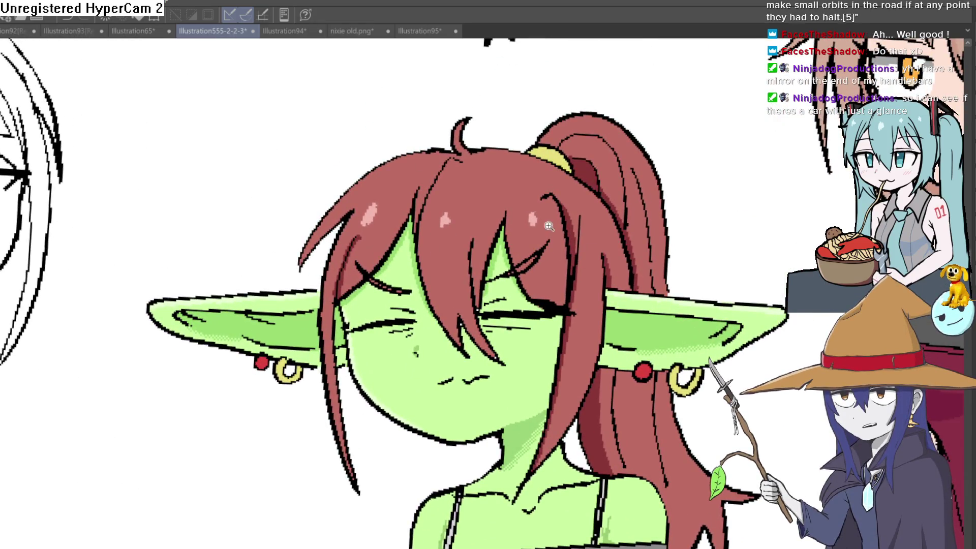
{"action": "scroll", "coordinate": [544, 217], "scroll_direction": "up", "scroll_amount": 2}
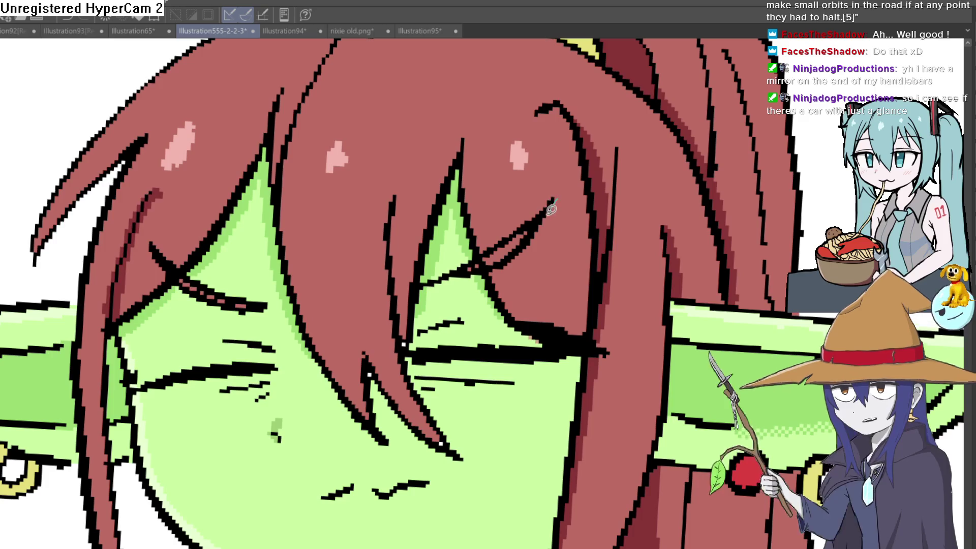
{"action": "left_click_drag", "start_coordinate": [556, 199], "coordinate": [533, 242]}
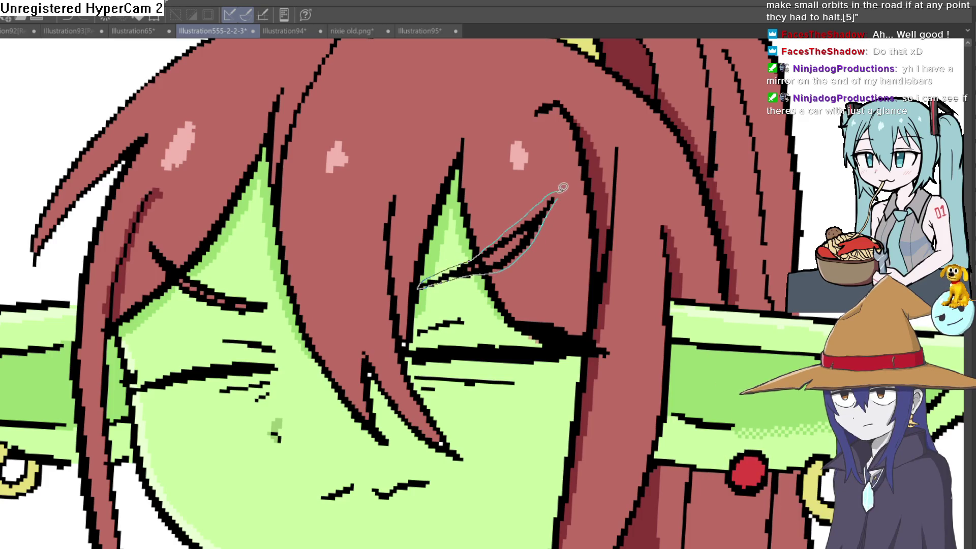
Step: Adjust the eyebrow strokes above both closed eyes and erase the stray mark beside the left X
{"action": "left_click_drag", "start_coordinate": [561, 187], "coordinate": [557, 201]}
{"action": "mouse_move", "coordinate": [269, 300]}
{"action": "left_mouse_down"}
{"action": "mouse_move", "coordinate": [150, 239]}
{"action": "mouse_move", "coordinate": [163, 270]}
{"action": "mouse_move", "coordinate": [221, 302]}
{"action": "mouse_move", "coordinate": [271, 305]}
{"action": "left_mouse_up"}
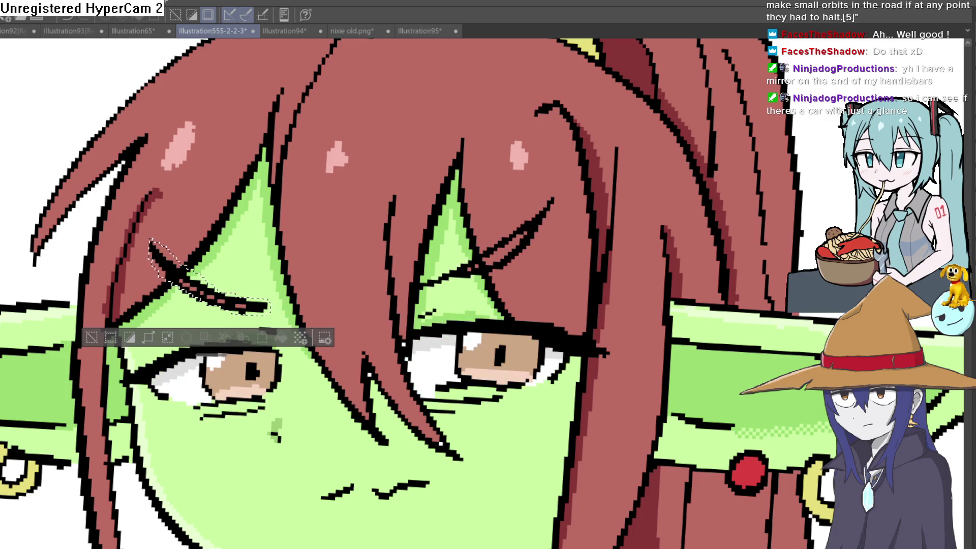
{"action": "left_click", "coordinate": [107, 338]}
{"action": "left_click", "coordinate": [471, 301], "text": "alt"}
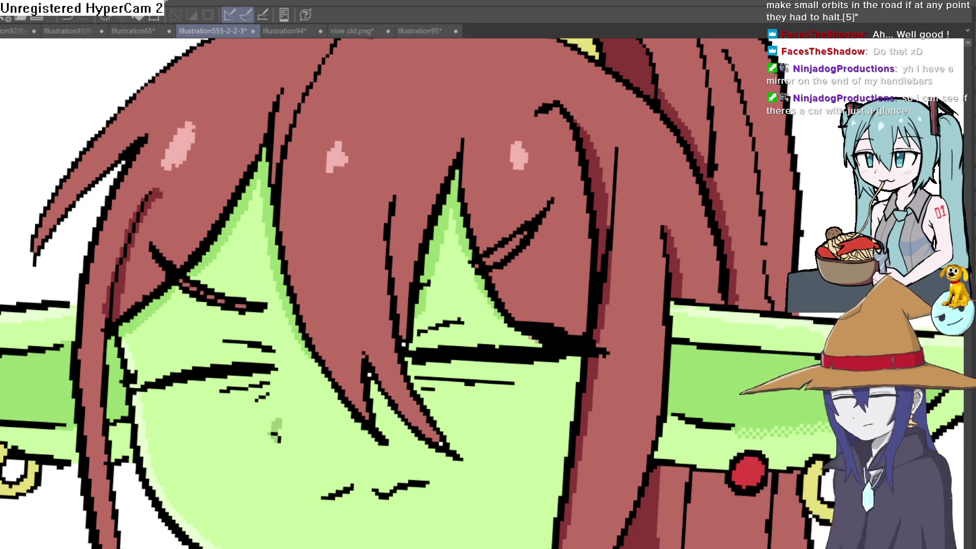
{"action": "left_click_drag", "start_coordinate": [416, 261], "coordinate": [568, 124]}
{"action": "mouse_move", "coordinate": [419, 164]}
{"action": "left_mouse_down"}
{"action": "mouse_move", "coordinate": [388, 148]}
{"action": "mouse_move", "coordinate": [346, 153]}
{"action": "left_mouse_up"}
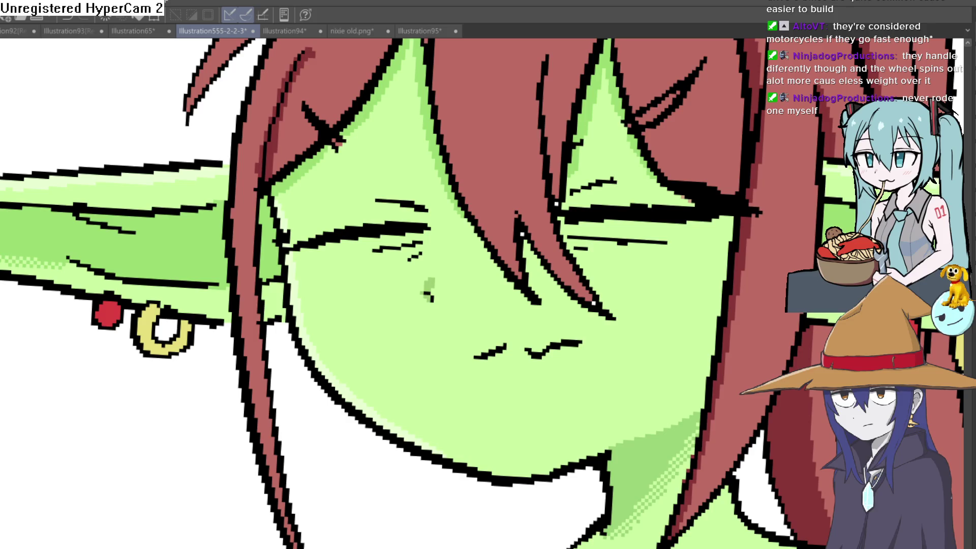
{"action": "left_click_drag", "start_coordinate": [376, 192], "coordinate": [260, 240]}
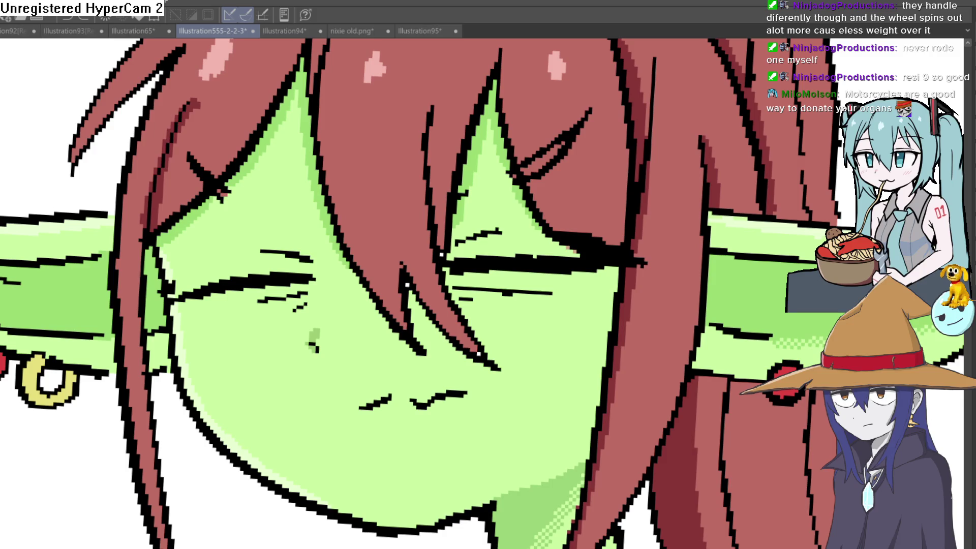
Step: Erase the stray hair-strand lines and X mark above Nixie's eyes, then touch up the hair outline
{"action": "mouse_move", "coordinate": [549, 142]}
{"action": "left_mouse_down"}
{"action": "mouse_move", "coordinate": [518, 168]}
{"action": "mouse_move", "coordinate": [581, 114]}
{"action": "mouse_move", "coordinate": [547, 148]}
{"action": "left_mouse_up"}
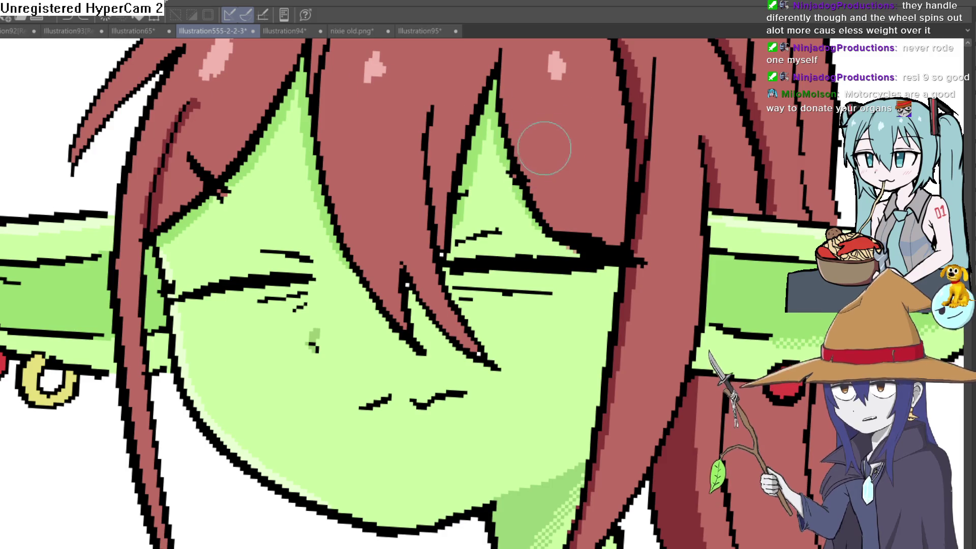
{"action": "left_click_drag", "start_coordinate": [201, 170], "coordinate": [214, 183]}
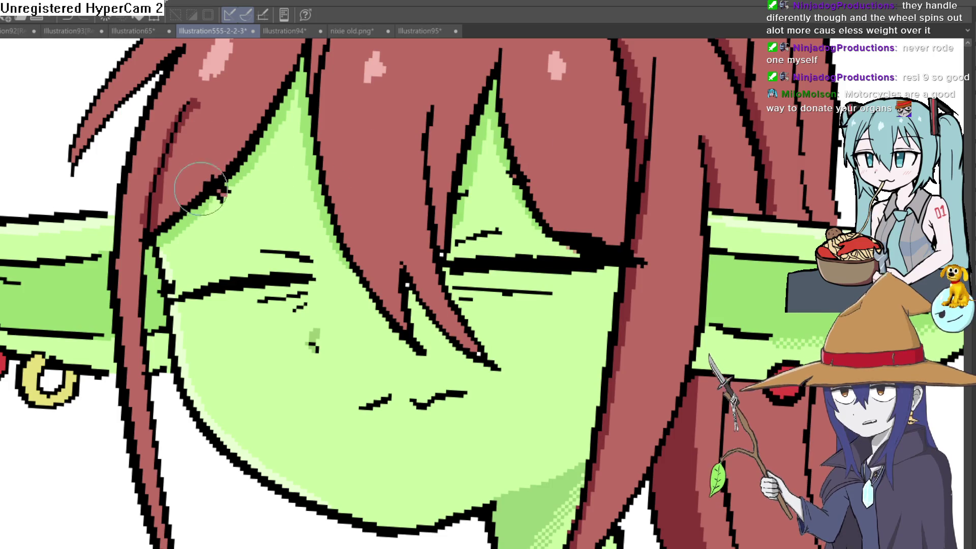
{"action": "left_click_drag", "start_coordinate": [377, 145], "coordinate": [381, 157]}
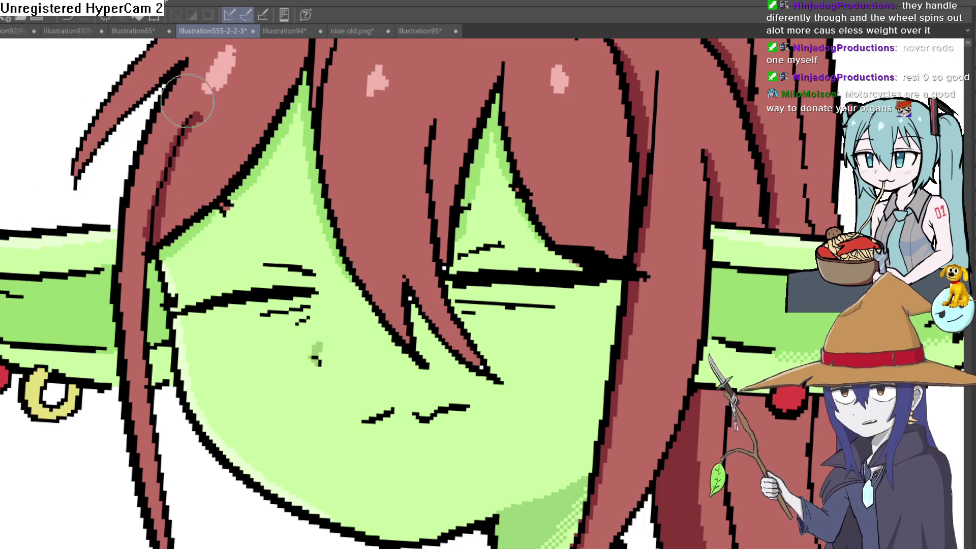
{"action": "left_click", "coordinate": [226, 211]}
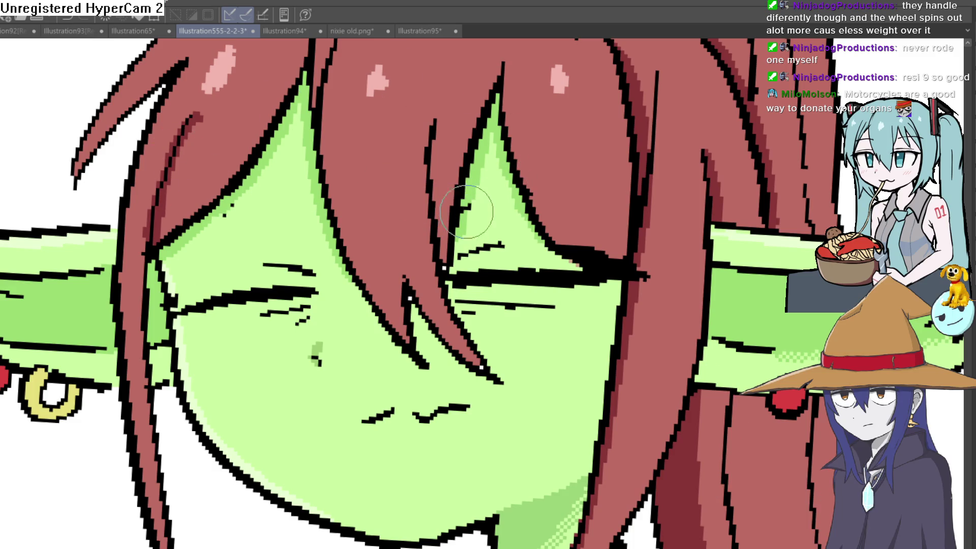
{"action": "scroll", "coordinate": [548, 178], "scroll_direction": "down", "scroll_amount": 5}
{"action": "left_click_drag", "start_coordinate": [582, 193], "coordinate": [550, 208]}
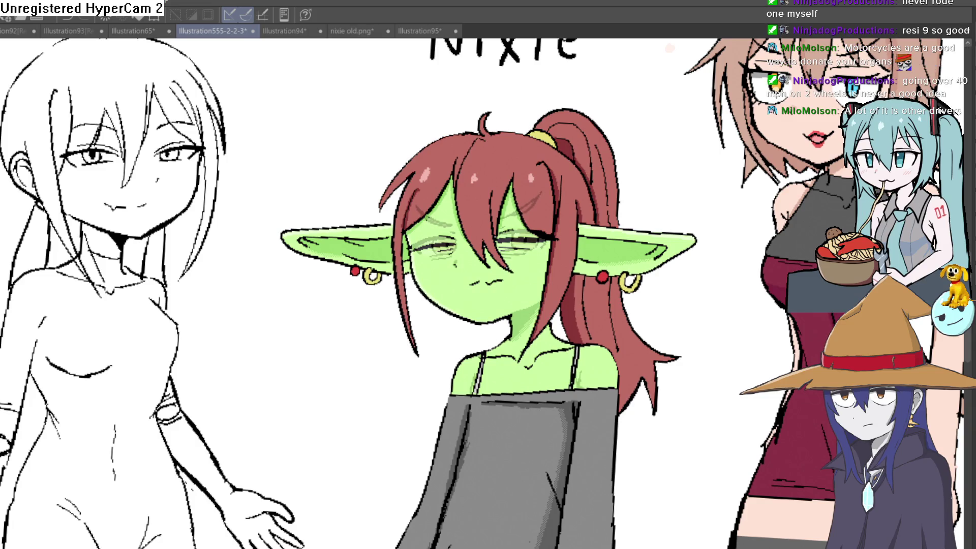
Step: Zoom in on Nixie's face where the half-open eye sketch sits
{"action": "scroll", "coordinate": [534, 240], "scroll_direction": "up", "scroll_amount": 5}
Step: Draw dark hair-strand strokes across both eyebrows, then switch Nixie back to closed eyes
{"action": "left_click_drag", "start_coordinate": [502, 266], "coordinate": [581, 190]}
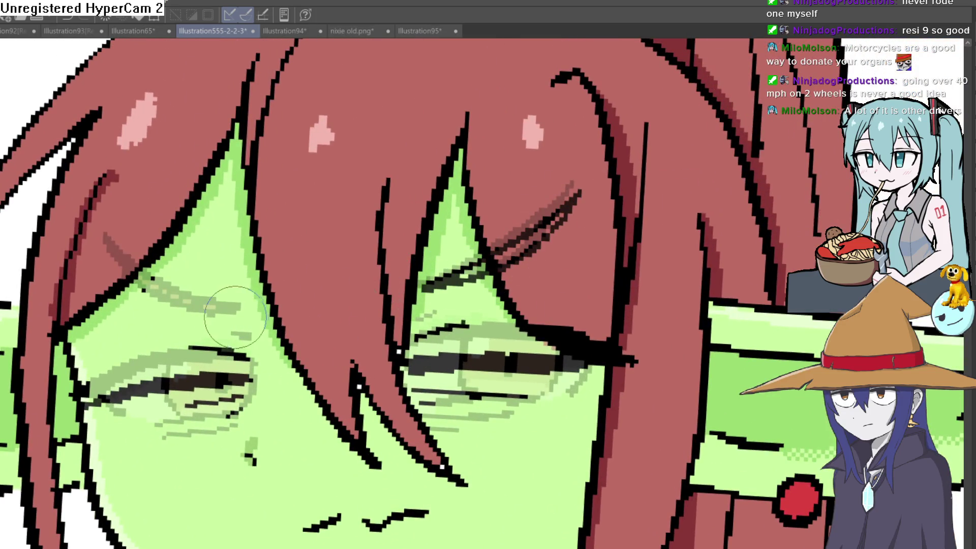
{"action": "left_click_drag", "start_coordinate": [239, 315], "coordinate": [143, 298]}
{"action": "left_click_drag", "start_coordinate": [104, 238], "coordinate": [239, 305]}
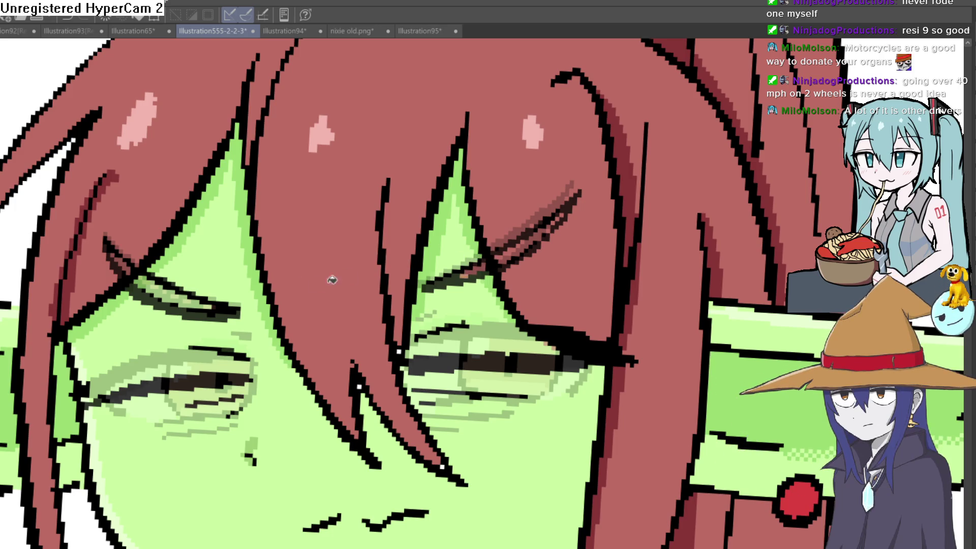
{"action": "key", "text": "ctrl+z"}
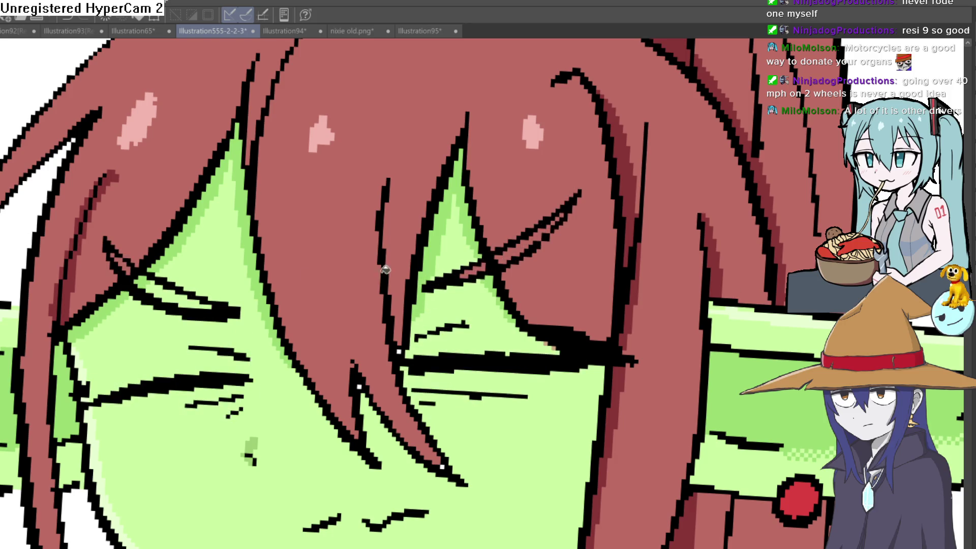
{"action": "scroll", "coordinate": [277, 286], "scroll_direction": "down", "scroll_amount": 3}
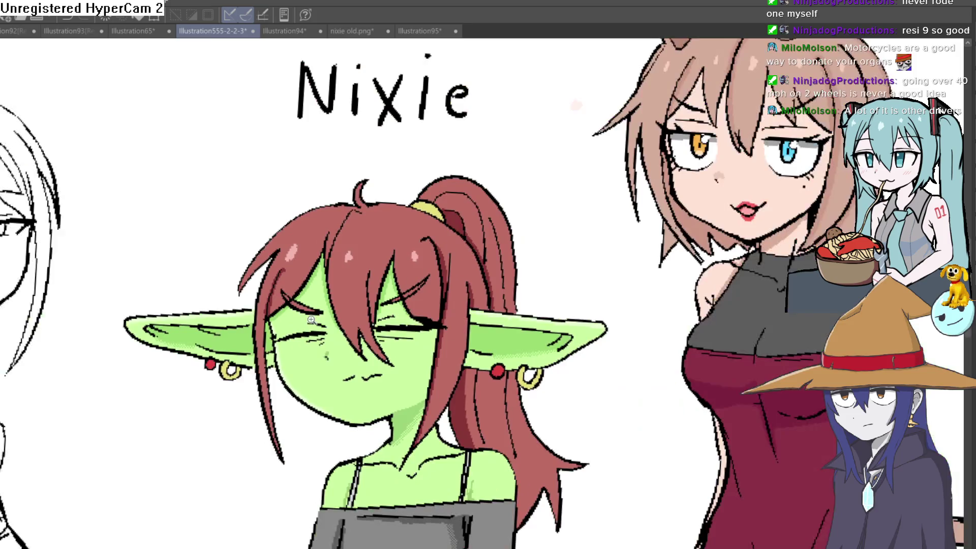
{"action": "key", "text": "ctrl+y"}
{"action": "key", "text": "ctrl+z"}
{"action": "key", "text": "ctrl+y"}
{"action": "key", "text": "ctrl+z"}
{"action": "key", "text": "ctrl+y"}
{"action": "key", "text": "ctrl+z"}
{"action": "key", "text": "ctrl+y"}
{"action": "key", "text": "ctrl+z"}
{"action": "key", "text": "ctrl+y"}
{"action": "key", "text": "ctrl+z"}
{"action": "key", "text": "ctrl+y"}
{"action": "key", "text": "ctrl+z"}
{"action": "key", "text": "ctrl+y"}
{"action": "key", "text": "ctrl+z"}
{"action": "key", "text": "ctrl+y"}
{"action": "key", "text": "ctrl+z"}
{"action": "key", "text": "ctrl+y"}
{"action": "key", "text": "ctrl+z"}
{"action": "key", "text": "ctrl+y"}
{"action": "key", "text": "ctrl+z"}
{"action": "key", "text": "ctrl+y"}
{"action": "key", "text": "ctrl+z"}
{"action": "key", "text": "ctrl+y"}
{"action": "key", "text": "ctrl+z"}
{"action": "key", "text": "ctrl+y"}
{"action": "key", "text": "ctrl+z"}
{"action": "key", "text": "ctrl+y"}
{"action": "key", "text": "ctrl+z"}
{"action": "key", "text": "ctrl+y"}
{"action": "key", "text": "ctrl+z"}
{"action": "key", "text": "ctrl+y"}
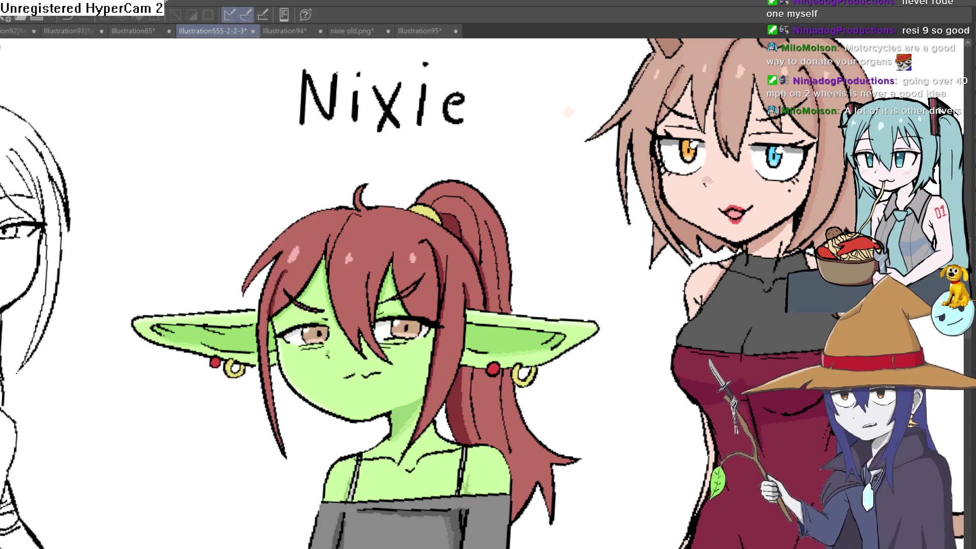
{"action": "key", "text": "ctrl+z"}
{"action": "key", "text": "ctrl+y"}
{"action": "key", "text": "ctrl+z"}
{"action": "key", "text": "ctrl+y"}
{"action": "key", "text": "ctrl+z"}
{"action": "key", "text": "ctrl+y"}
{"action": "key", "text": "ctrl+z"}
{"action": "key", "text": "ctrl+y"}
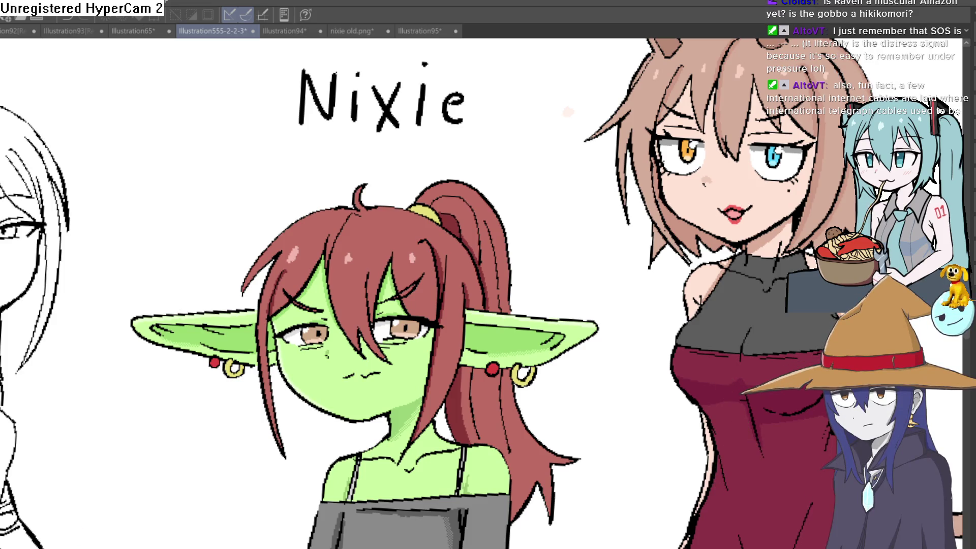
Step: Toggle the textbox layer's visibility in Construct 3's bedroom layout
{"action": "key", "text": "alt+Tab"}
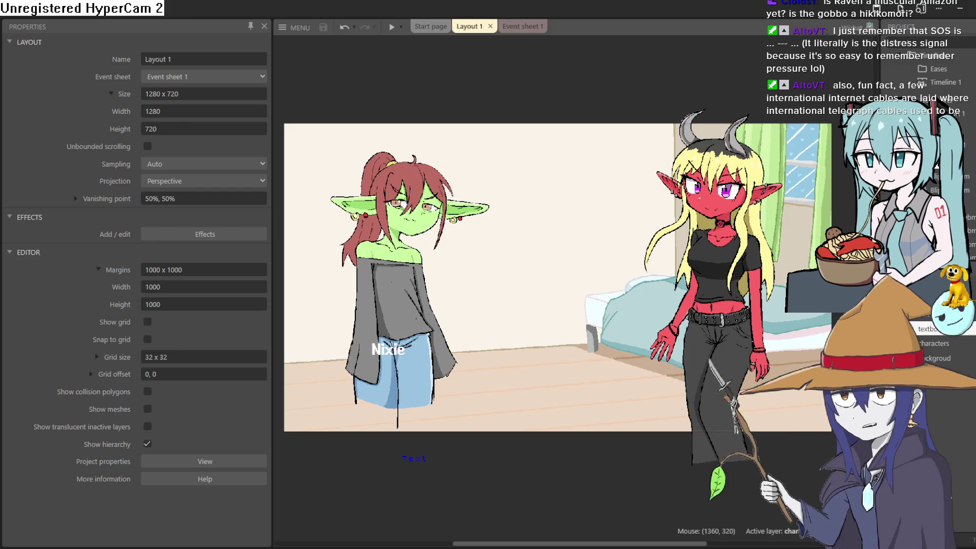
{"action": "left_click", "coordinate": [913, 329]}
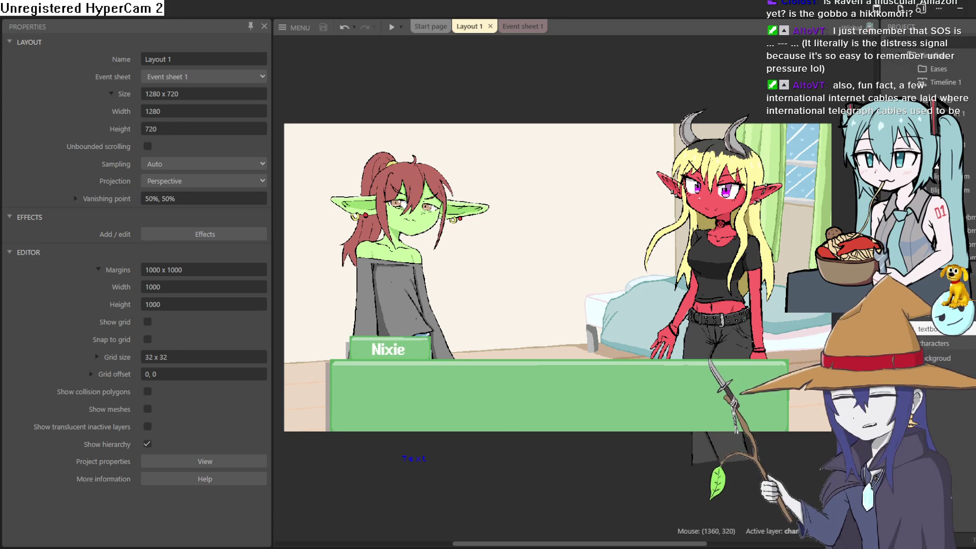
{"action": "left_click", "coordinate": [929, 329]}
{"action": "left_click", "coordinate": [911, 329]}
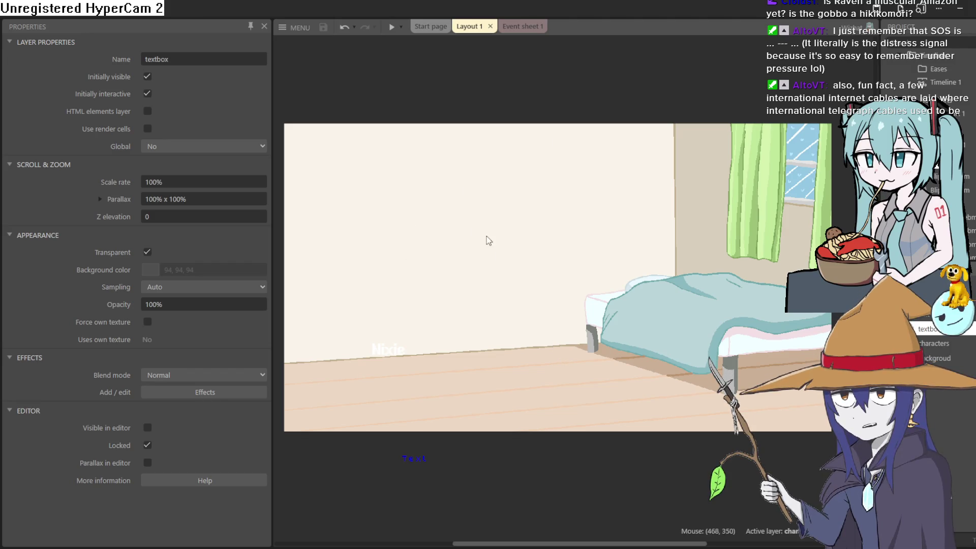
Step: Narrow the Properties panel, select the layout itself, and launch a preview
{"action": "left_click_drag", "start_coordinate": [268, 277], "coordinate": [119, 276]}
{"action": "scroll", "coordinate": [484, 244], "scroll_direction": "up", "scroll_amount": 3, "text": "ctrl"}
{"action": "left_click", "coordinate": [499, 253]}
{"action": "scroll", "coordinate": [524, 244], "scroll_direction": "up", "scroll_amount": 2}
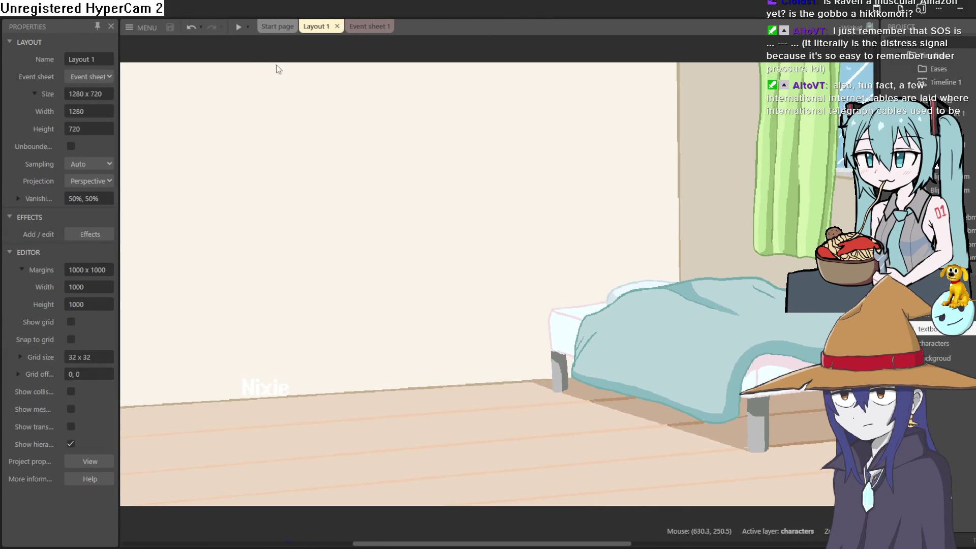
{"action": "left_click", "coordinate": [237, 30]}
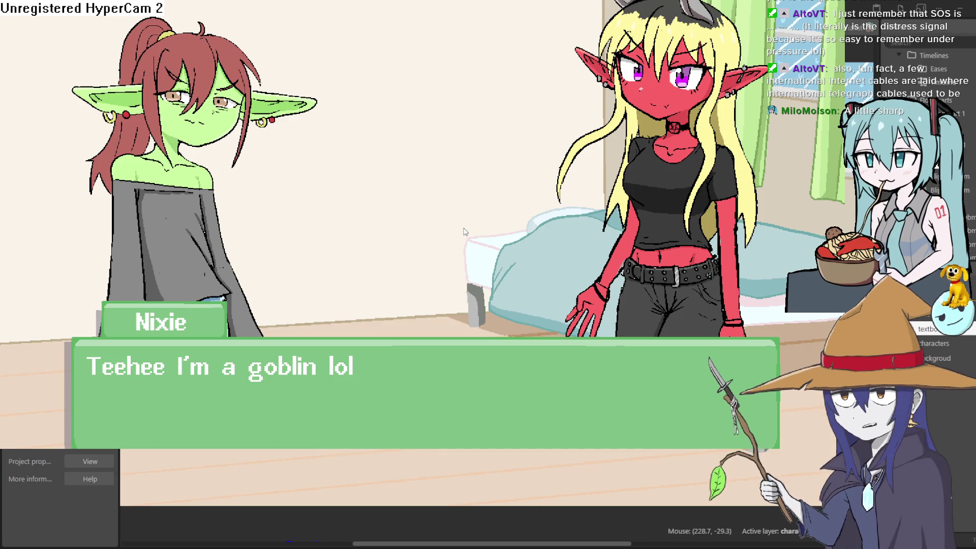
Step: Exit fullscreen and close the game preview window
{"action": "key", "text": "F11"}
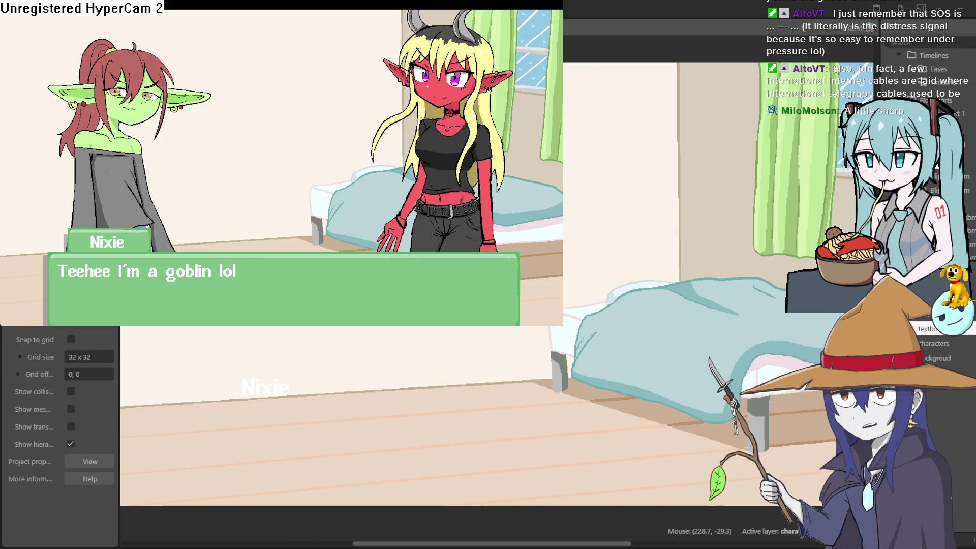
{"action": "key", "text": "alt+F4"}
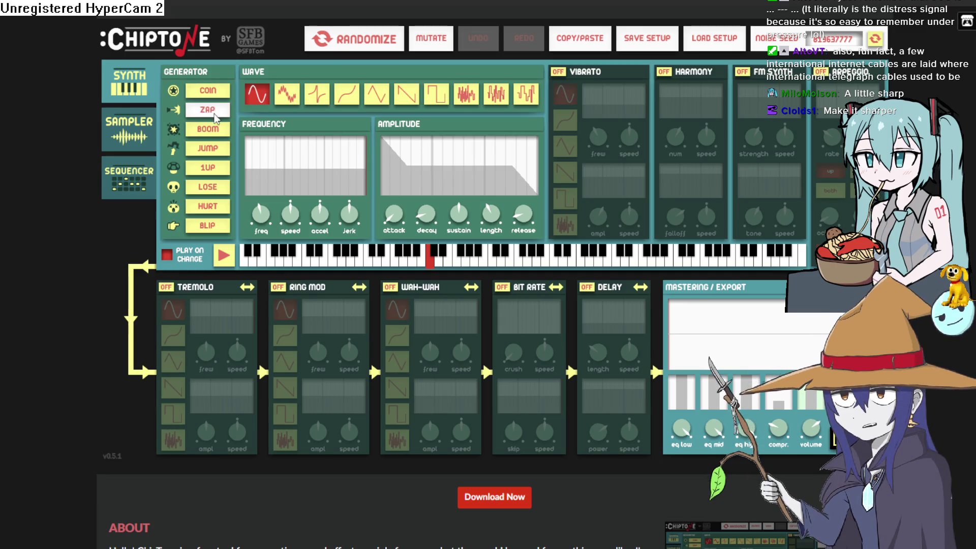
Step: Generate Hurt and Blip presets in ChipTone, settling on a Blip variation
{"action": "left_click", "coordinate": [216, 227]}
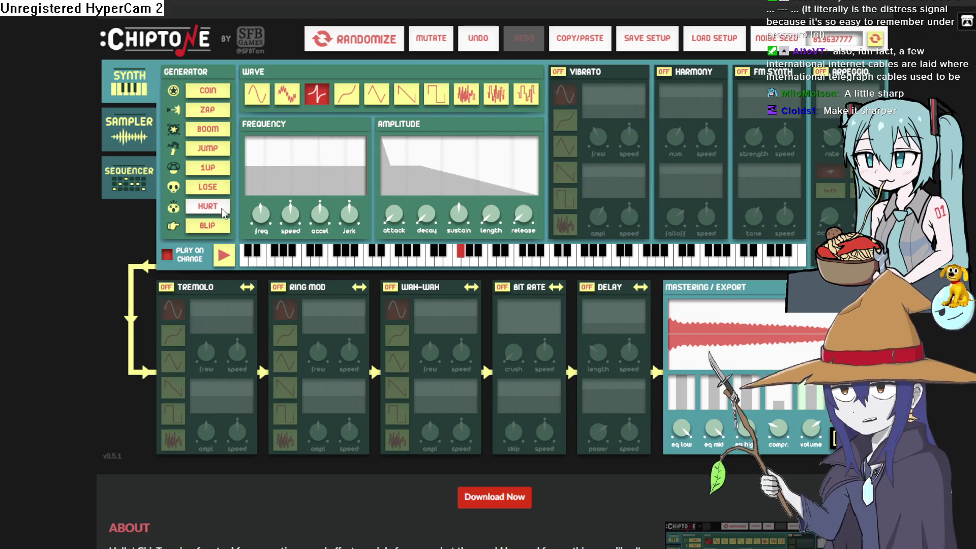
{"action": "left_click", "coordinate": [222, 209]}
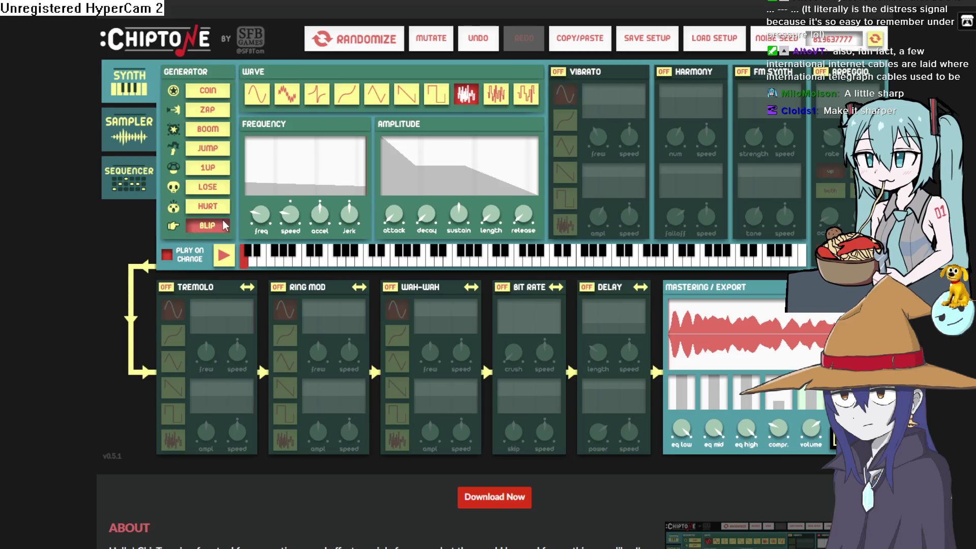
{"action": "left_click", "coordinate": [224, 226]}
{"action": "left_click", "coordinate": [224, 225]}
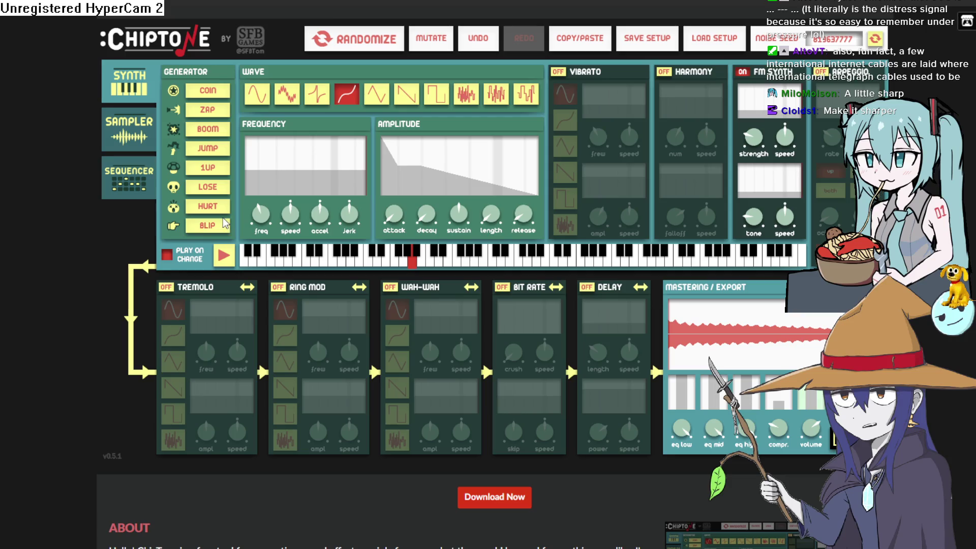
{"action": "left_click", "coordinate": [224, 228]}
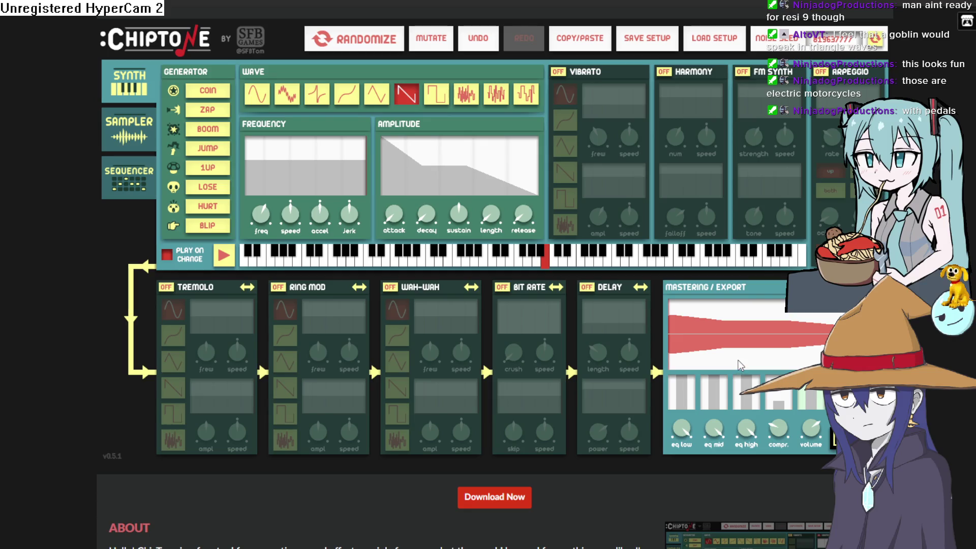
Step: Turn on the wah-wah effect and replay the sawtooth blip to hear it
{"action": "left_click", "coordinate": [391, 287]}
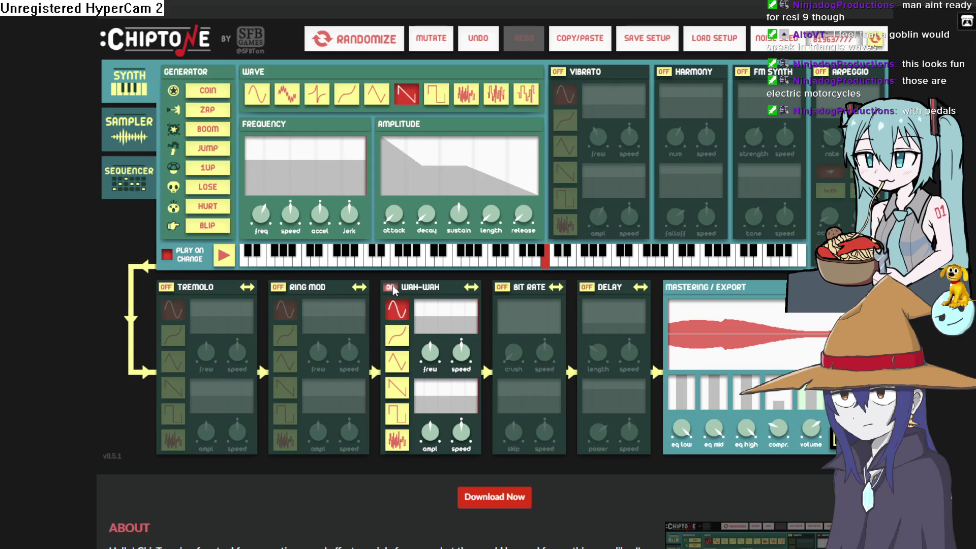
{"action": "left_click", "coordinate": [219, 257]}
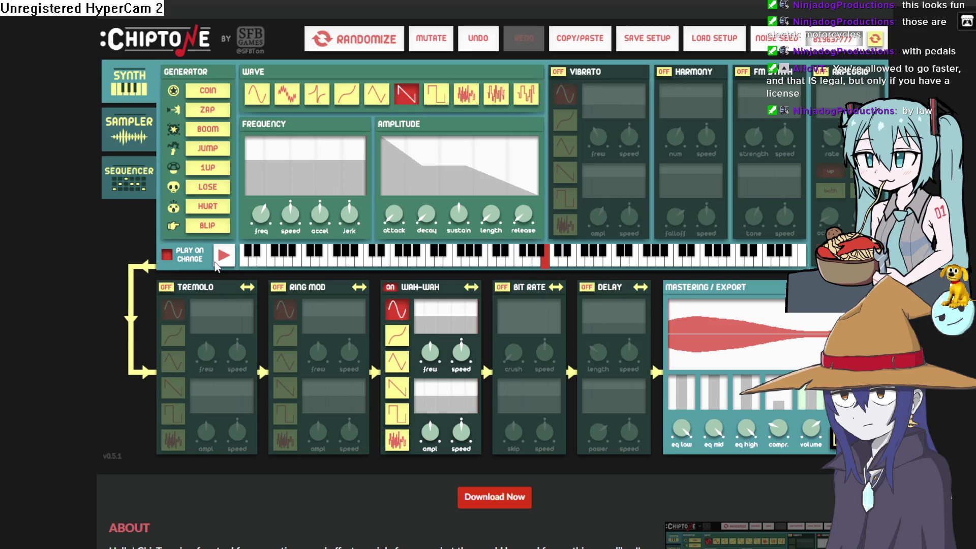
{"action": "left_click", "coordinate": [215, 263]}
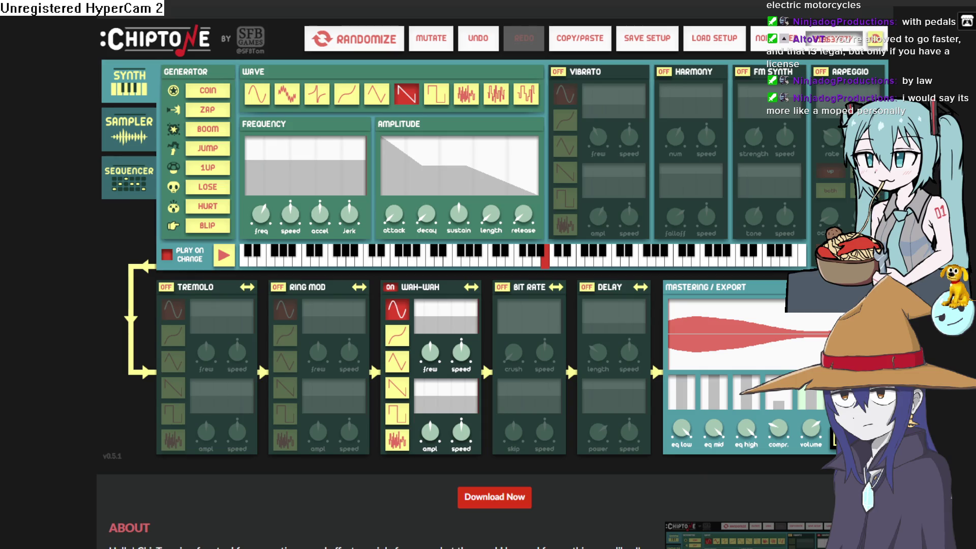
{"action": "key", "text": "alt+Tab"}
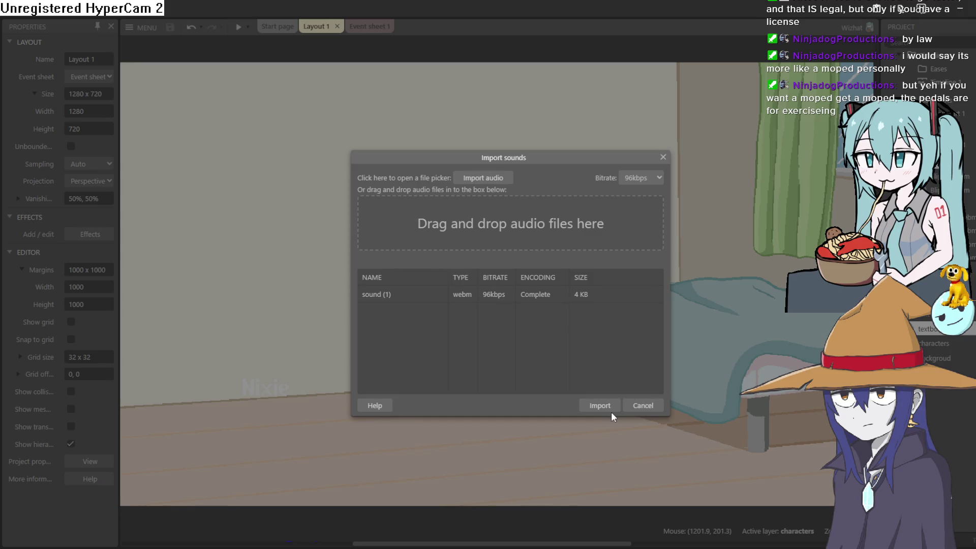
Step: Import sound (1) and set the first blip Audio Play action to sound (1)
{"action": "left_click", "coordinate": [599, 407]}
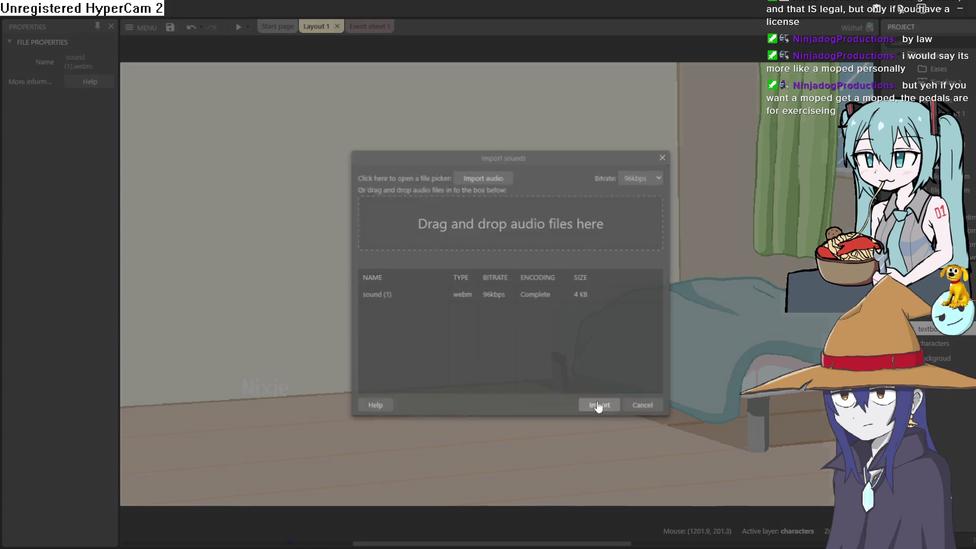
{"action": "left_click", "coordinate": [362, 27]}
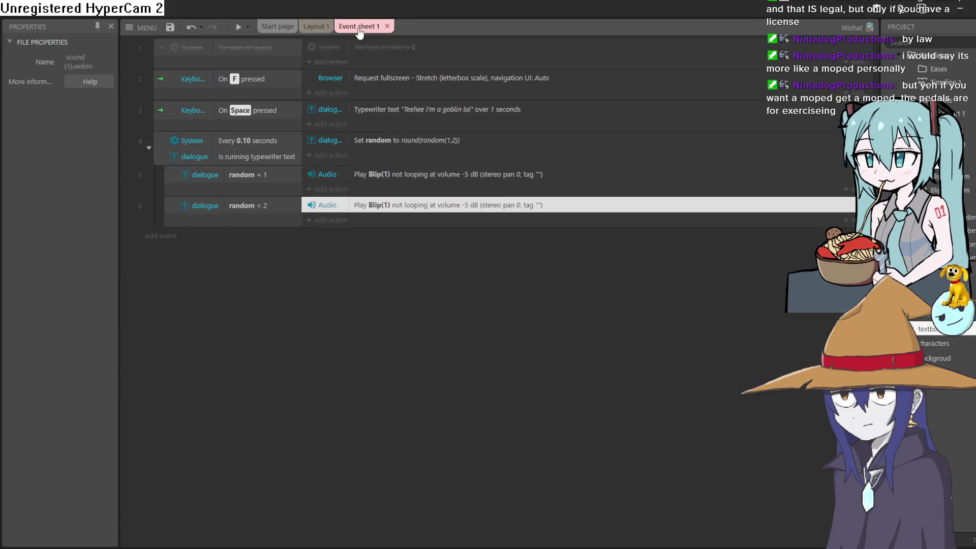
{"action": "double_click", "coordinate": [433, 173]}
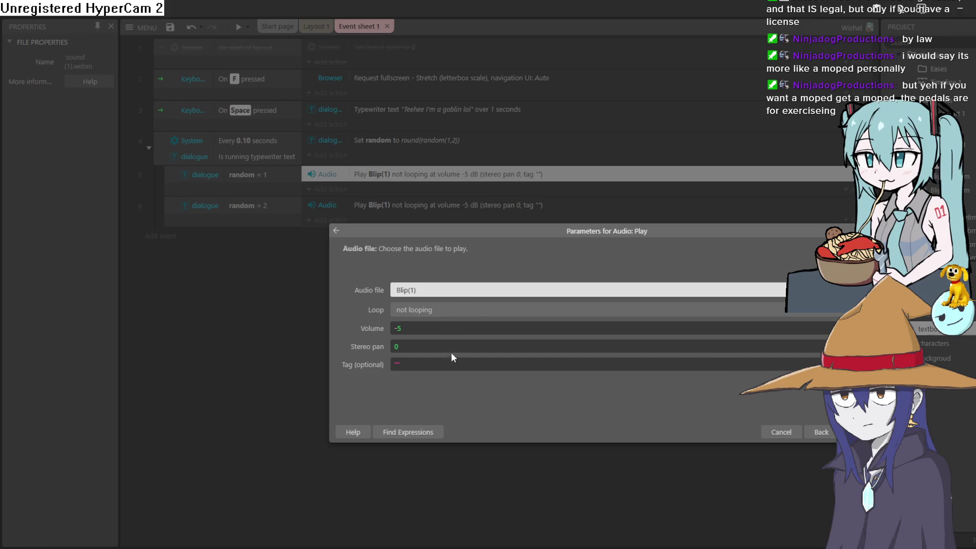
{"action": "key", "text": "Down"}
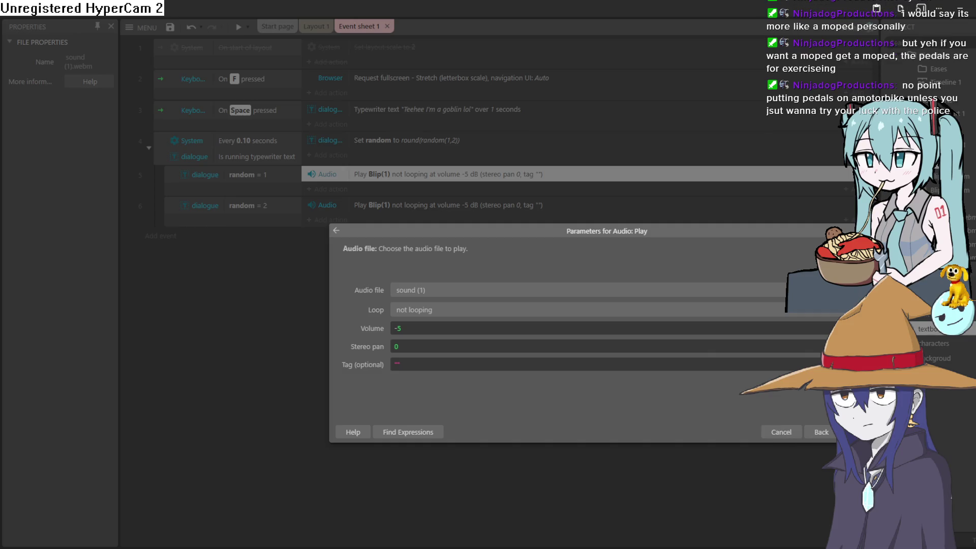
{"action": "left_click", "coordinate": [858, 432]}
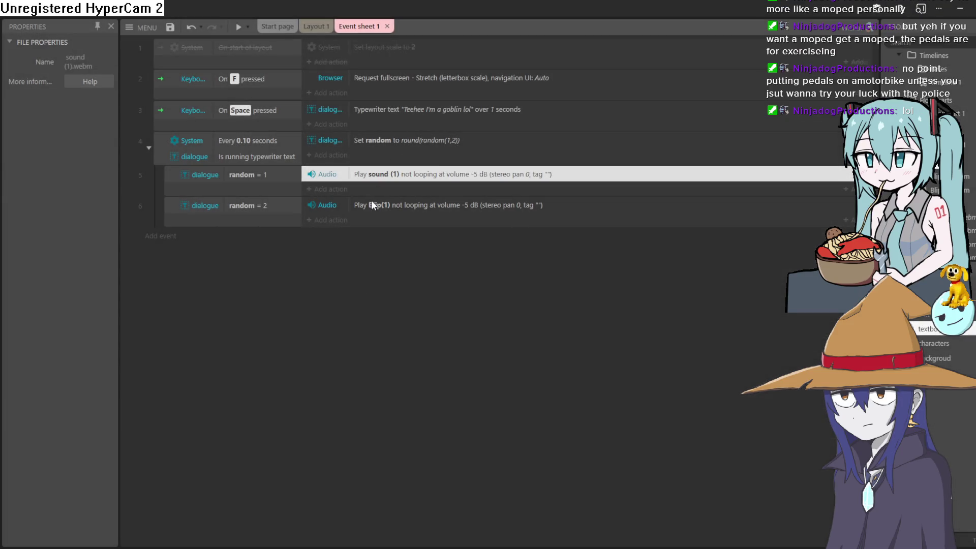
Step: Change the second Audio Play action from Blip(1) to sound (1) as well
{"action": "double_click", "coordinate": [373, 205]}
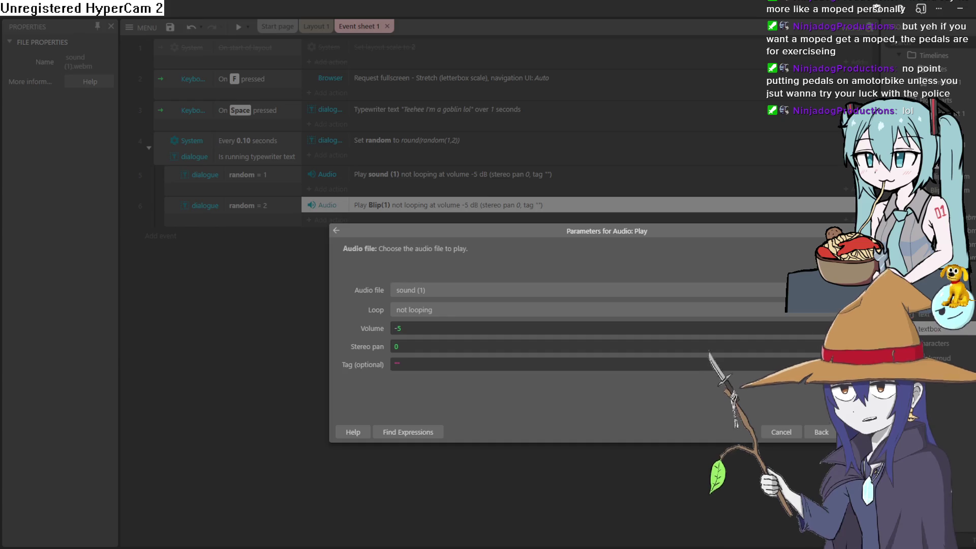
{"action": "left_click", "coordinate": [858, 432]}
{"action": "left_click", "coordinate": [315, 28]}
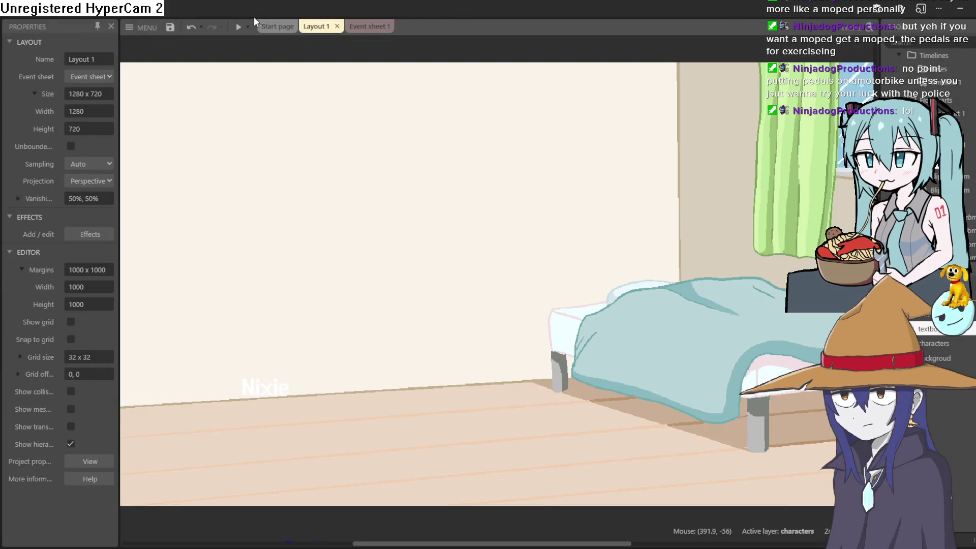
Step: Preview Nixie's dialogue twice to hear the new blips, then close the preview
{"action": "left_click", "coordinate": [239, 28]}
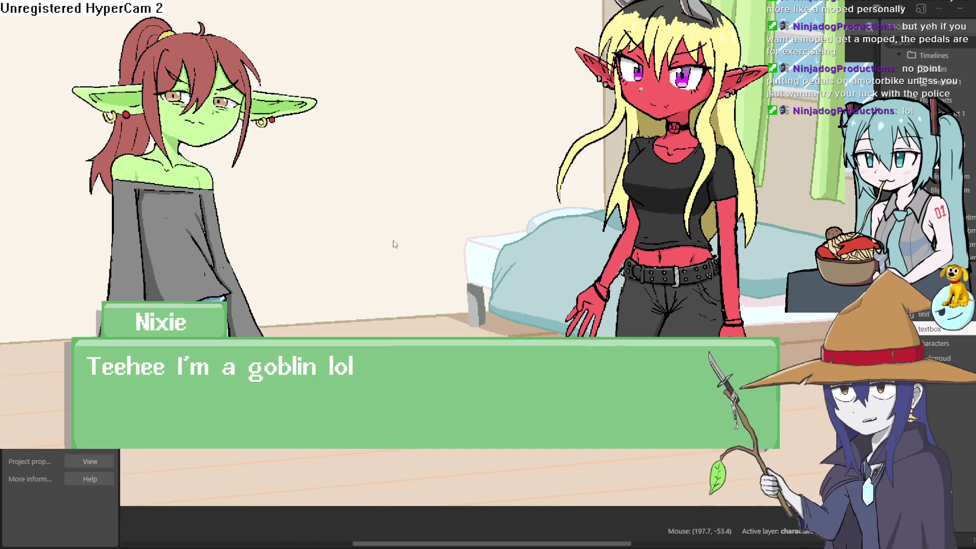
{"action": "left_click", "coordinate": [391, 246]}
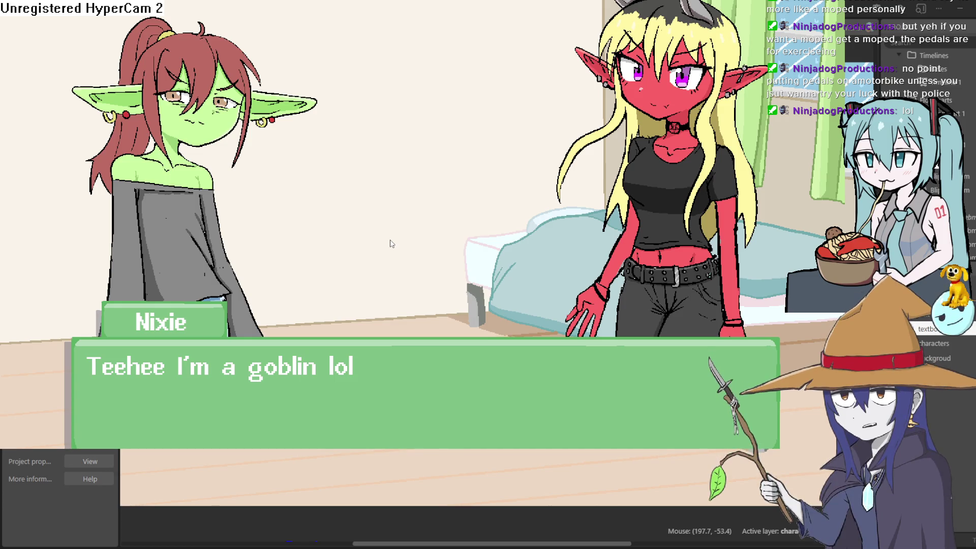
{"action": "left_click", "coordinate": [391, 240]}
{"action": "key", "text": "F11"}
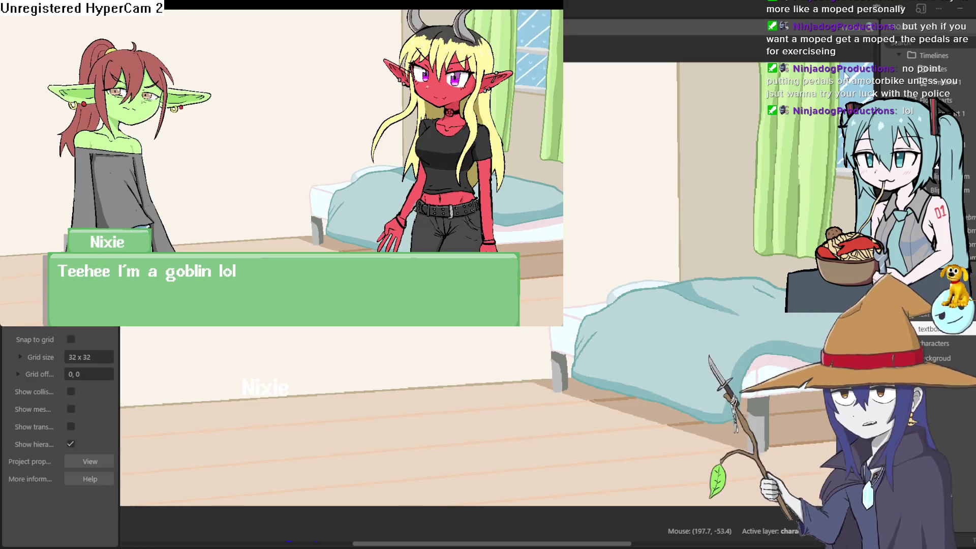
{"action": "left_click", "coordinate": [859, 63]}
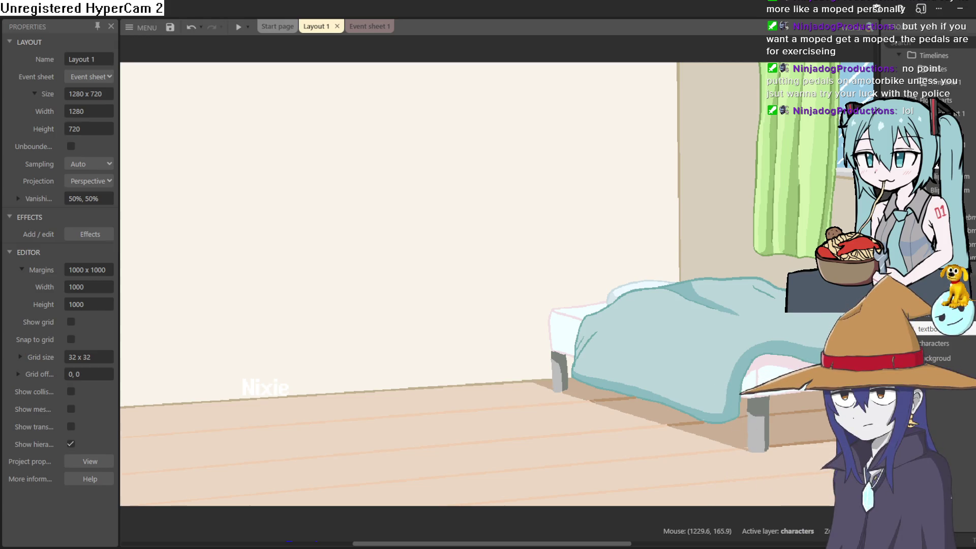
{"action": "left_click", "coordinate": [958, 13]}
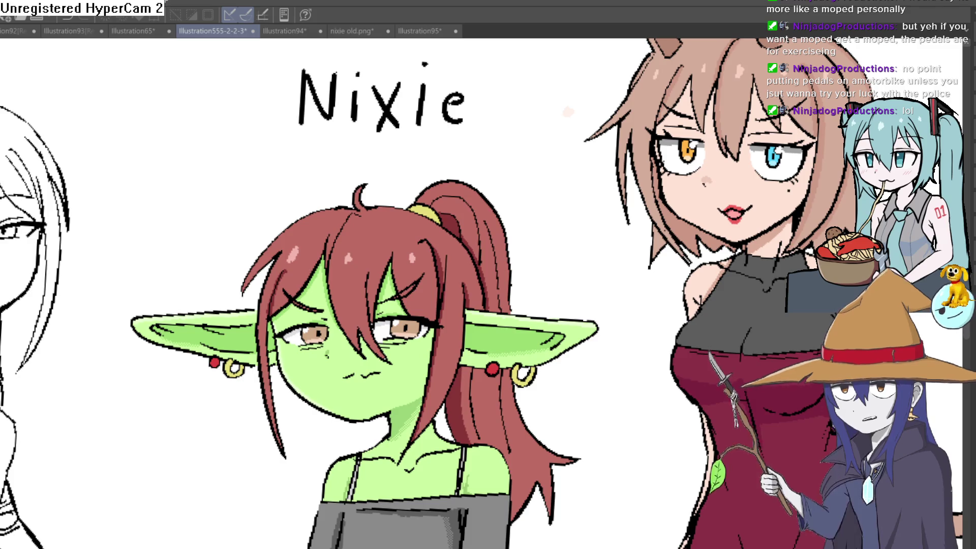
Step: Move across the lineup from Willow to Raven and fill Raven's face with flat grey
{"action": "left_click_drag", "start_coordinate": [624, 298], "coordinate": [187, 254]}
{"action": "scroll", "coordinate": [187, 254], "scroll_direction": "down", "scroll_amount": 4}
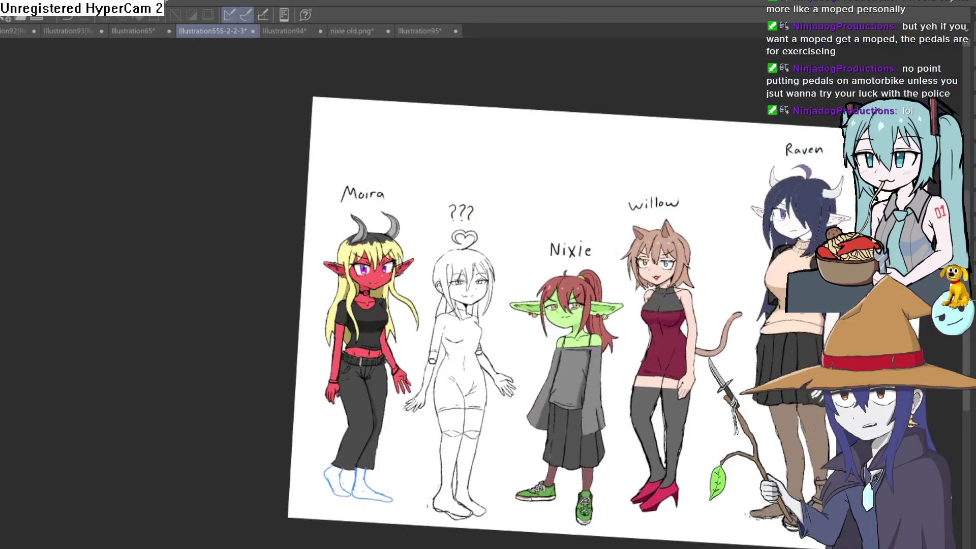
{"action": "scroll", "coordinate": [635, 225], "scroll_direction": "up", "scroll_amount": 5}
{"action": "scroll", "coordinate": [635, 226], "scroll_direction": "down", "scroll_amount": 2}
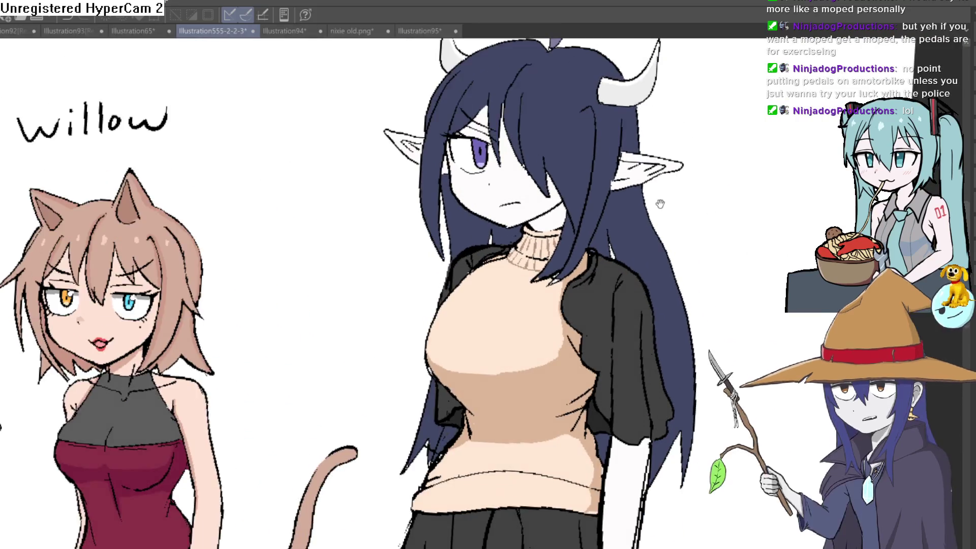
{"action": "key", "text": "minus"}
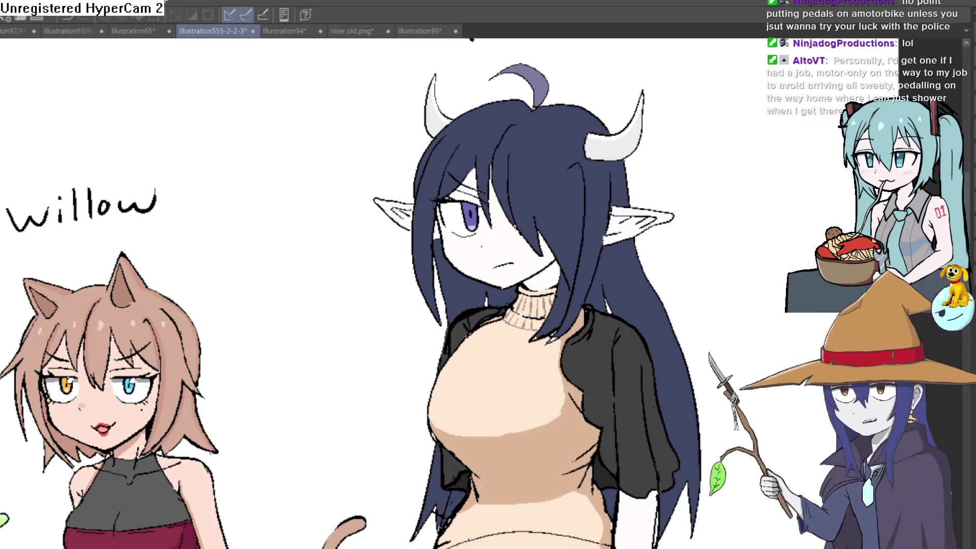
{"action": "mouse_move", "coordinate": [677, 436]}
{"action": "left_mouse_down"}
{"action": "mouse_move", "coordinate": [613, 159]}
{"action": "mouse_move", "coordinate": [626, 246]}
{"action": "left_mouse_up"}
{"action": "scroll", "coordinate": [625, 247], "scroll_direction": "down", "scroll_amount": 3}
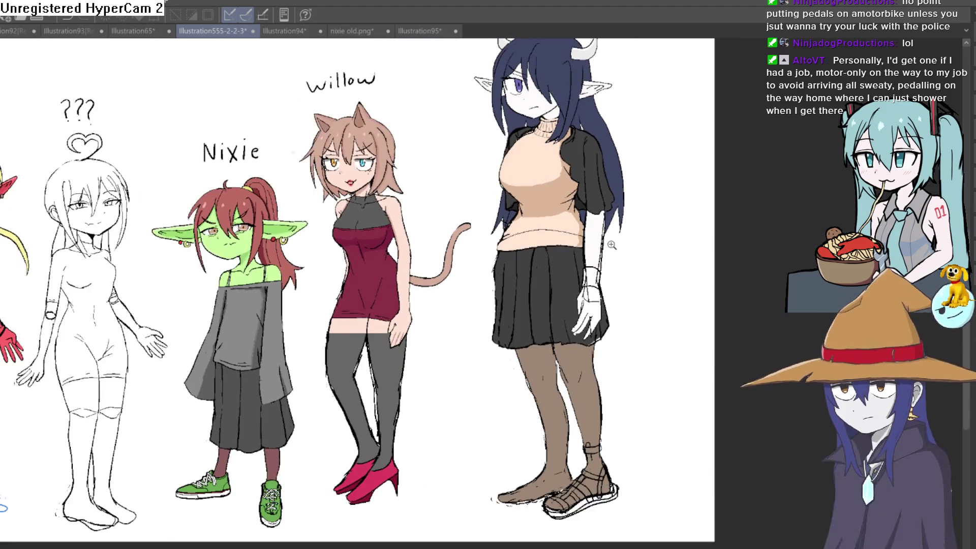
{"action": "scroll", "coordinate": [611, 249], "scroll_direction": "down", "scroll_amount": 1}
{"action": "scroll", "coordinate": [611, 249], "scroll_direction": "up", "scroll_amount": 5}
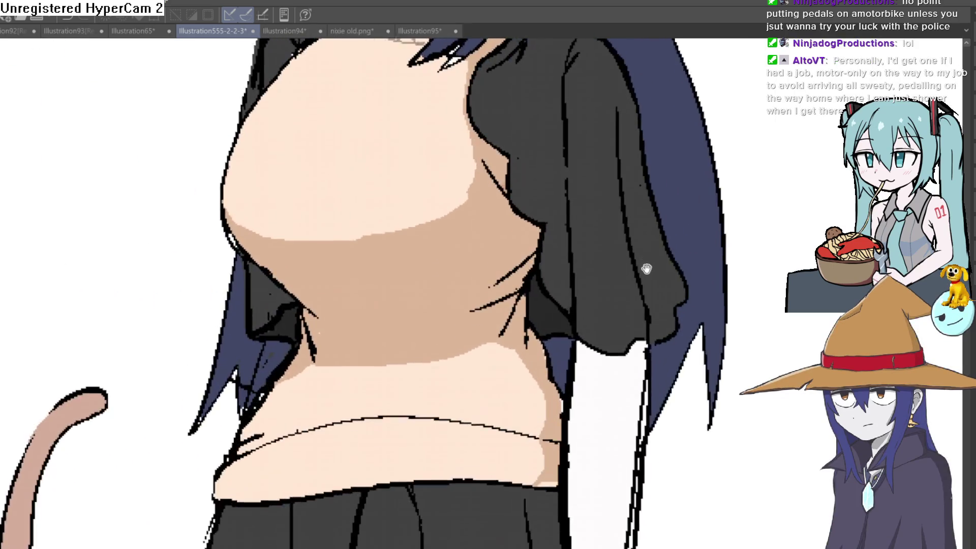
{"action": "scroll", "coordinate": [668, 427], "scroll_direction": "down", "scroll_amount": 4}
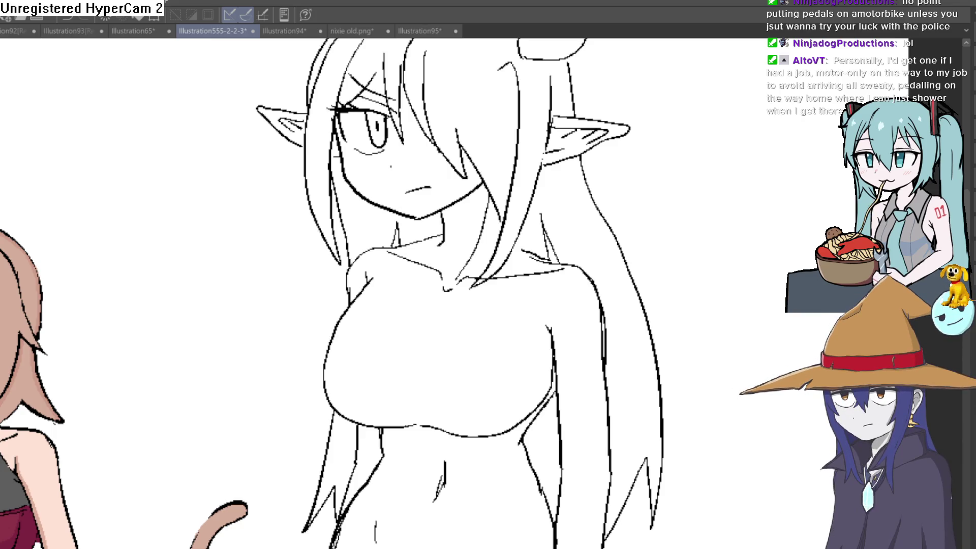
{"action": "left_click", "coordinate": [445, 195]}
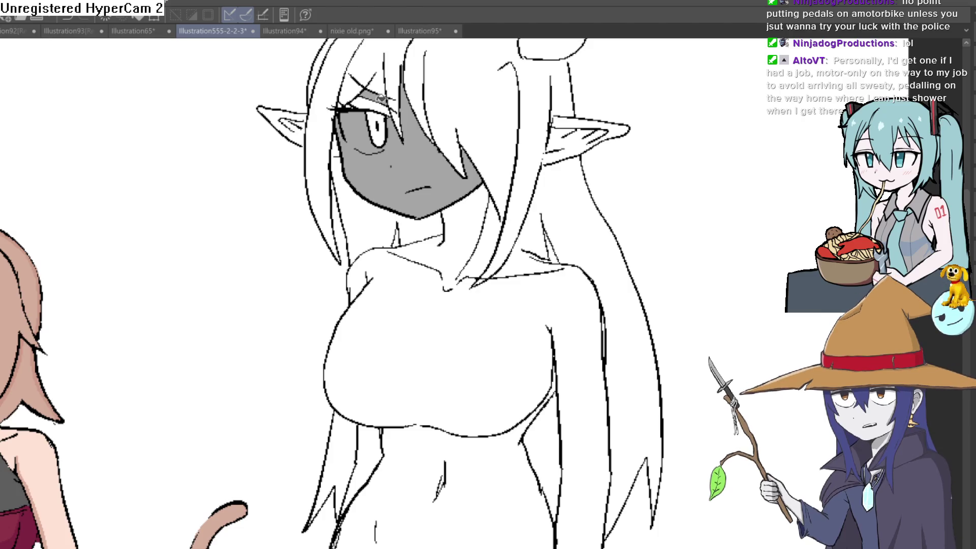
Step: Fill Raven's hair strand, chest, neck, lower belly, wrist and hand with grey
{"action": "left_click", "coordinate": [378, 80]}
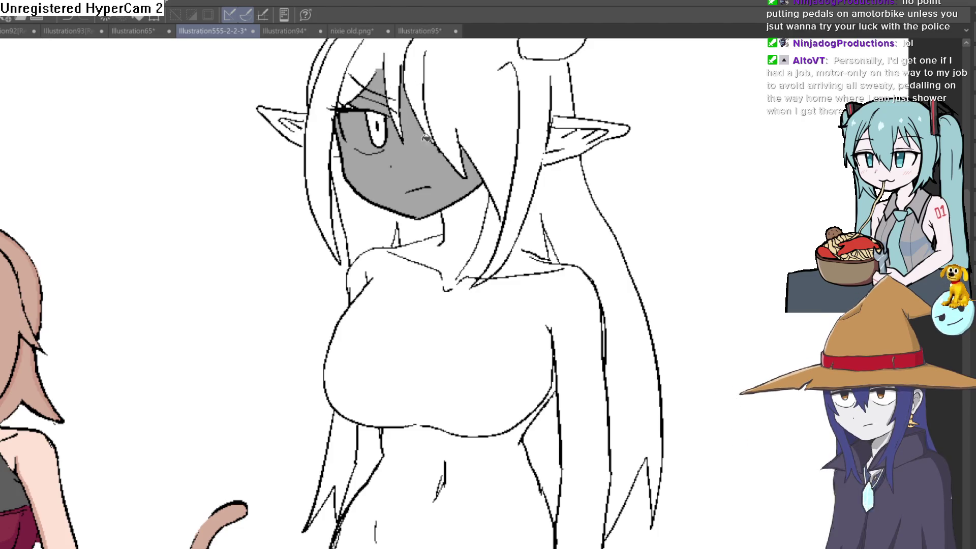
{"action": "left_click", "coordinate": [447, 331]}
{"action": "left_click", "coordinate": [470, 236]}
{"action": "left_click", "coordinate": [474, 481]}
{"action": "left_click_drag", "start_coordinate": [498, 480], "coordinate": [473, 210]}
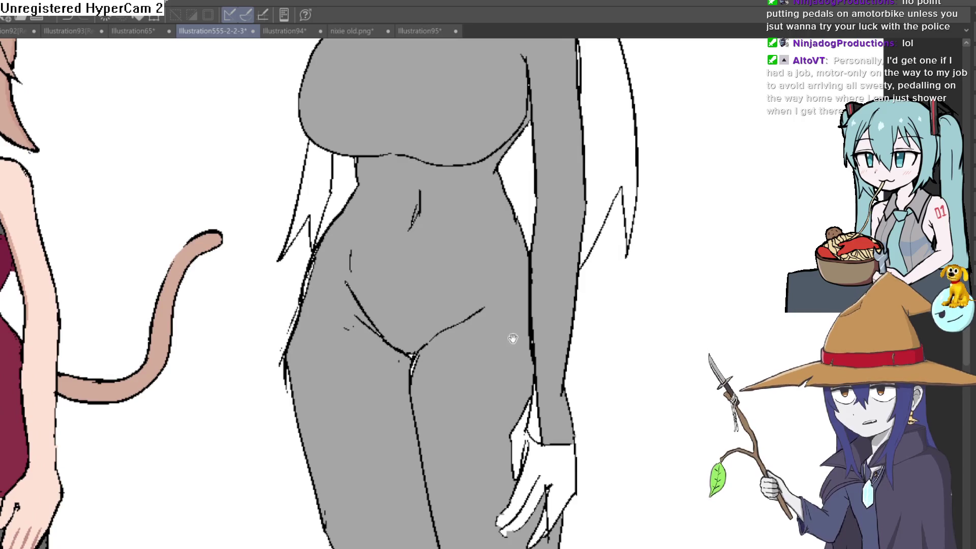
{"action": "left_click", "coordinate": [519, 447]}
{"action": "left_click", "coordinate": [562, 475]}
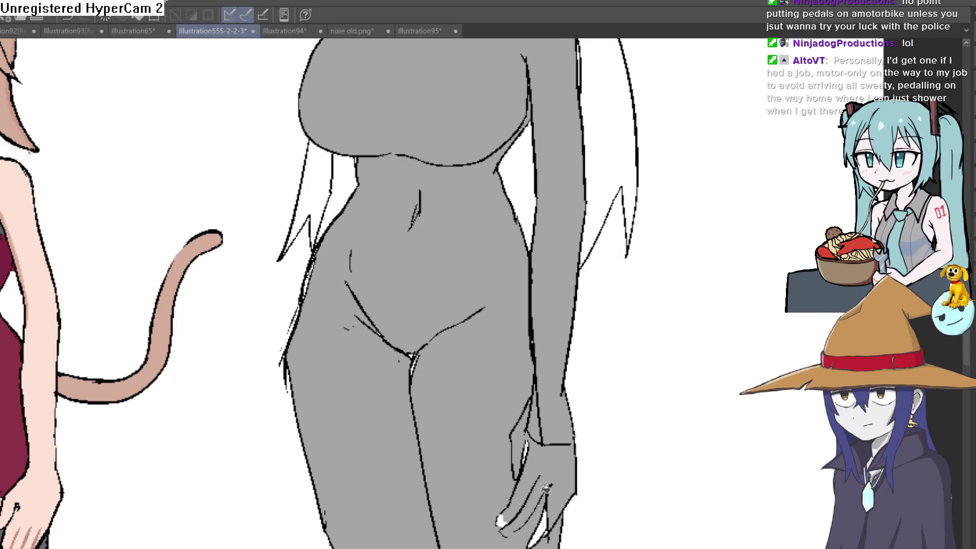
Step: Zoom out and reposition the canvas to show the full character lineup
{"action": "scroll", "coordinate": [536, 487], "scroll_direction": "down", "scroll_amount": 5}
{"action": "scroll", "coordinate": [523, 364], "scroll_direction": "up", "scroll_amount": 5}
{"action": "scroll", "coordinate": [523, 364], "scroll_direction": "down", "scroll_amount": 5}
{"action": "mouse_move", "coordinate": [528, 285]}
{"action": "left_mouse_down"}
{"action": "mouse_move", "coordinate": [579, 380]}
{"action": "mouse_move", "coordinate": [580, 440]}
{"action": "left_mouse_up"}
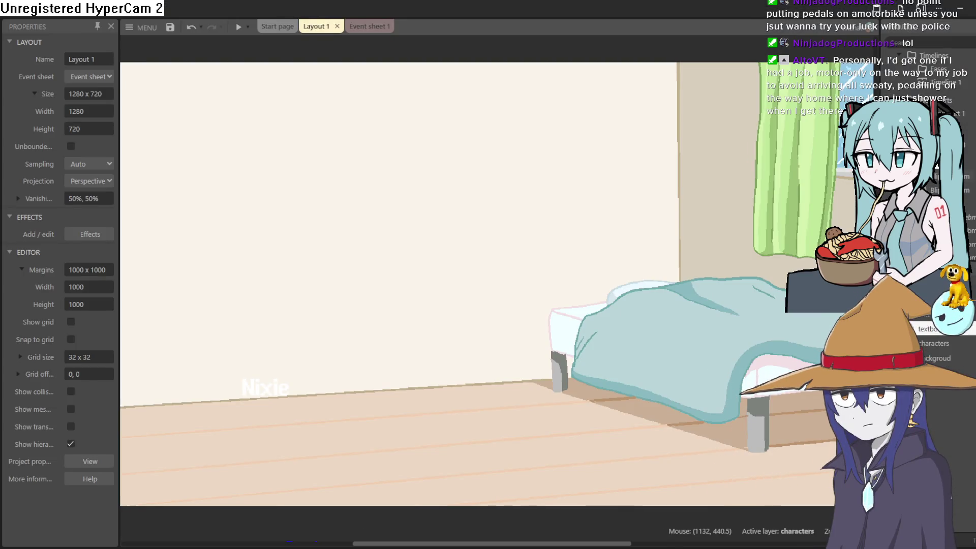
Step: Change both random blip Audio: Play actions to sound(6), then preview the bedroom scene
{"action": "left_click", "coordinate": [370, 31]}
{"action": "double_click", "coordinate": [416, 178]}
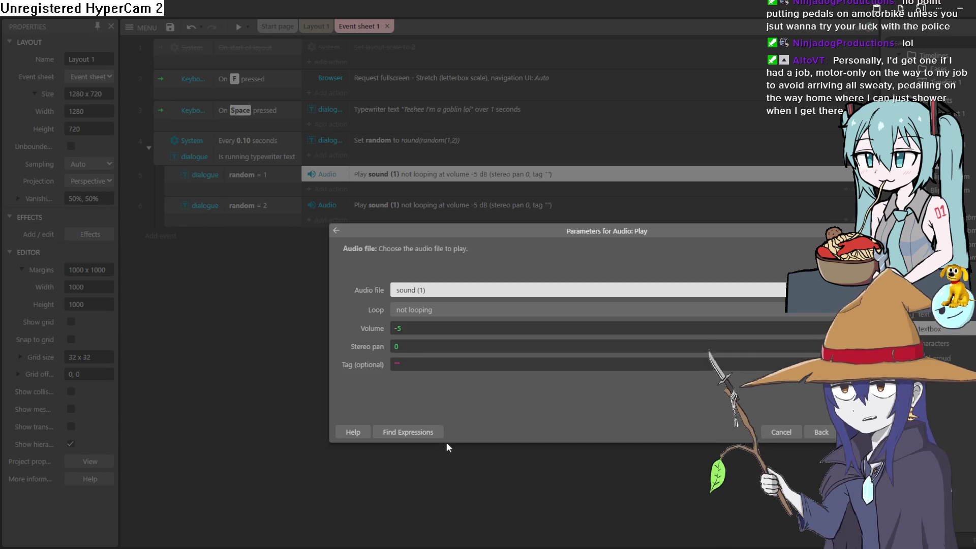
{"action": "key", "text": "Down"}
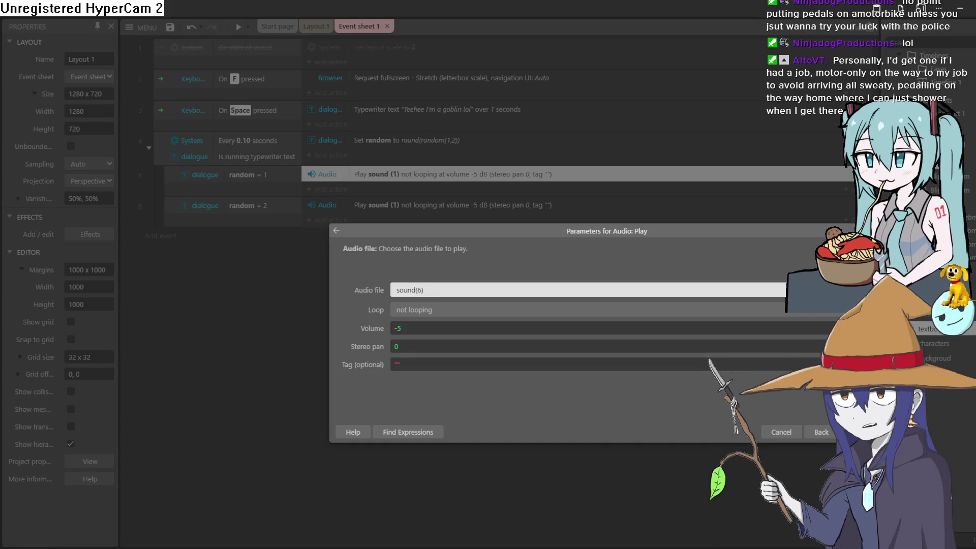
{"action": "key", "text": "Return"}
{"action": "double_click", "coordinate": [462, 205]}
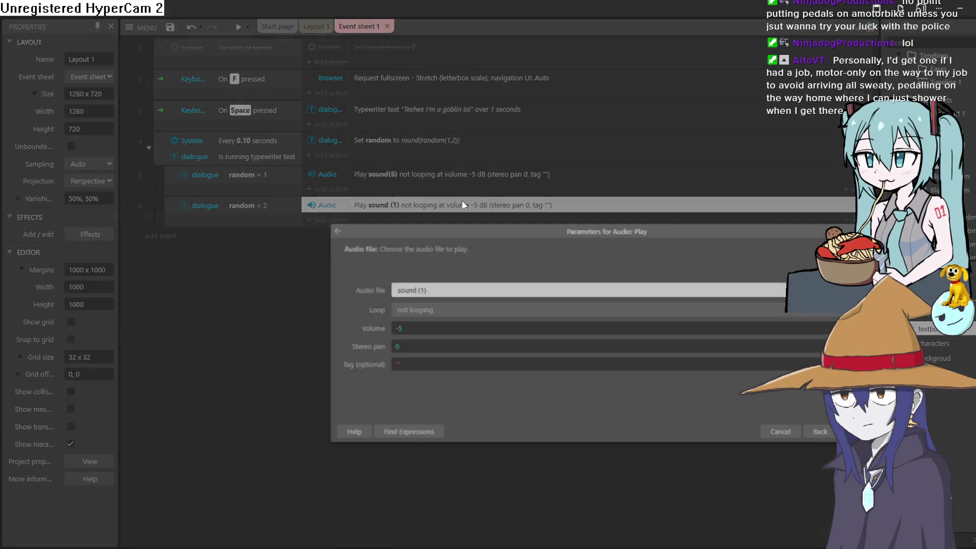
{"action": "key", "text": "Down"}
{"action": "key", "text": "Return"}
{"action": "left_click", "coordinate": [300, 26]}
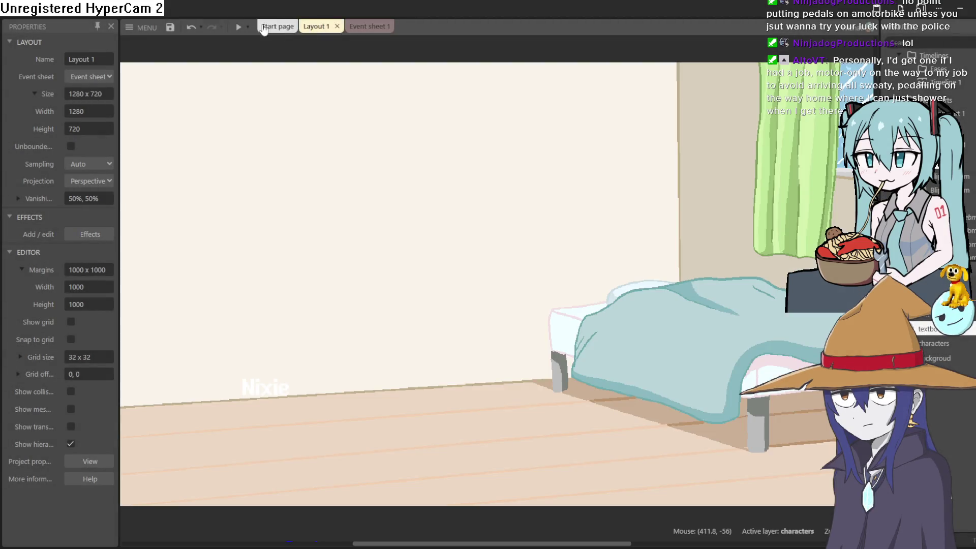
{"action": "left_click", "coordinate": [239, 26]}
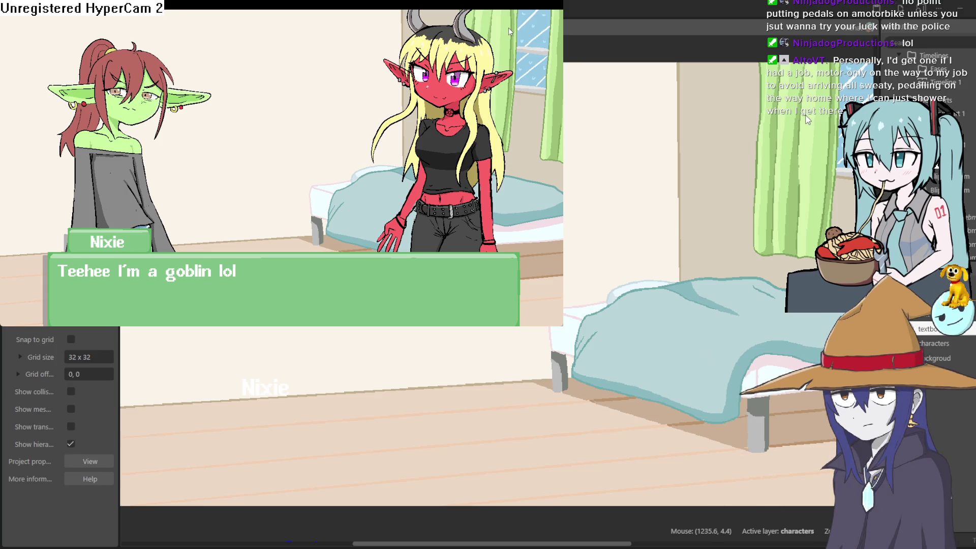
{"action": "left_click", "coordinate": [859, 71]}
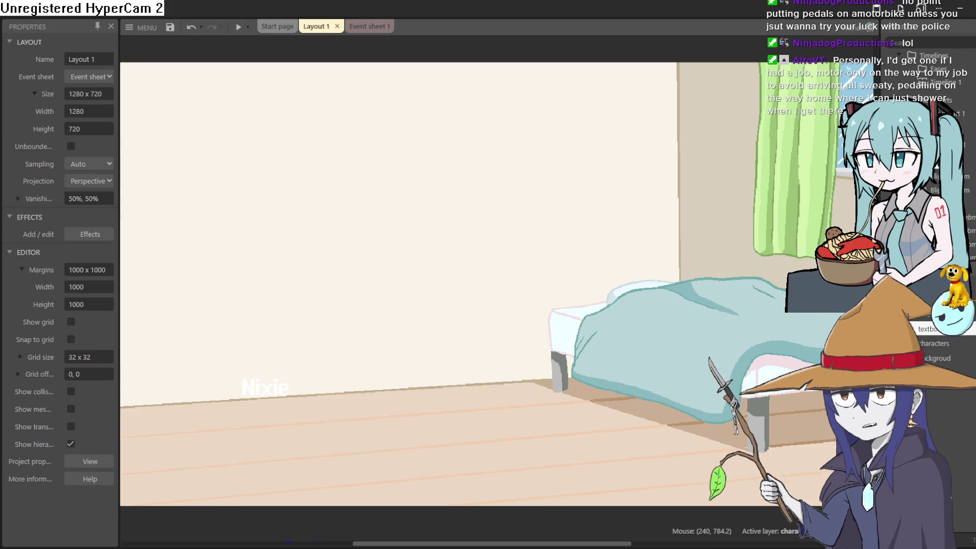
{"action": "key", "text": "alt+Tab"}
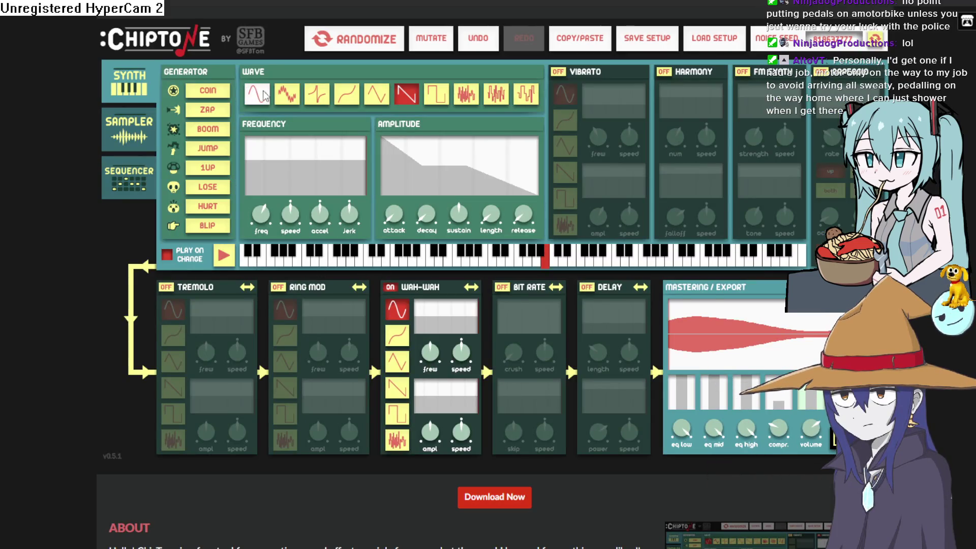
Step: Give the sound a triangle wave, audition it, and check the Sampler section
{"action": "left_click", "coordinate": [374, 98]}
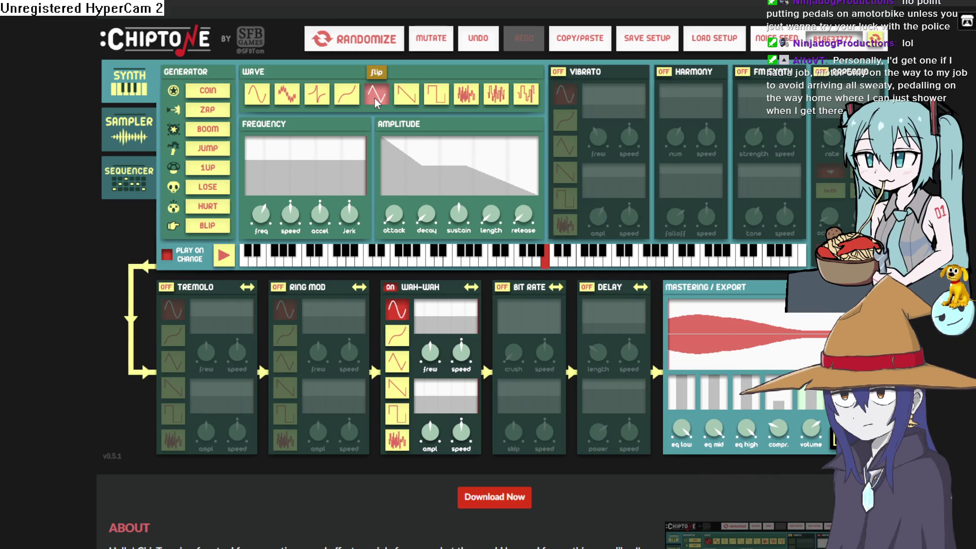
{"action": "left_click", "coordinate": [323, 99]}
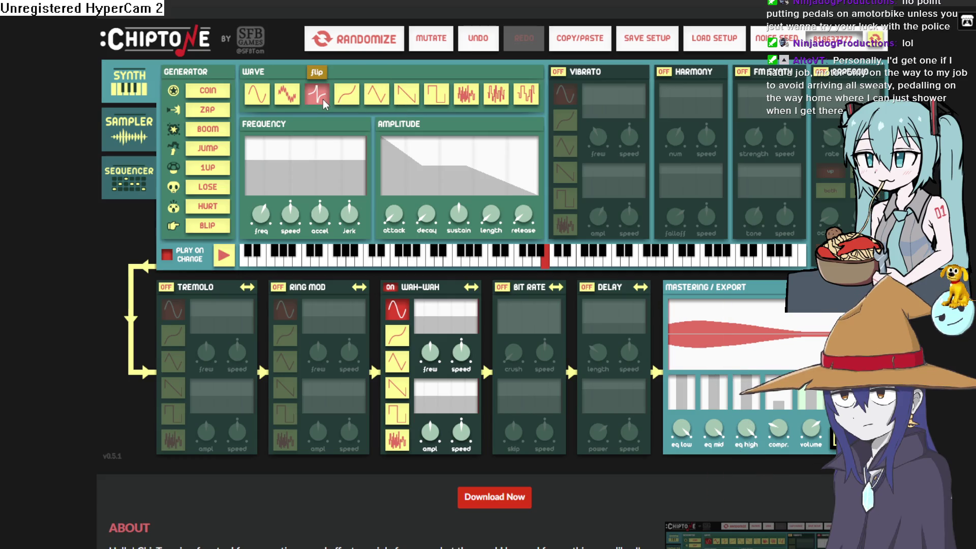
{"action": "left_click", "coordinate": [375, 93]}
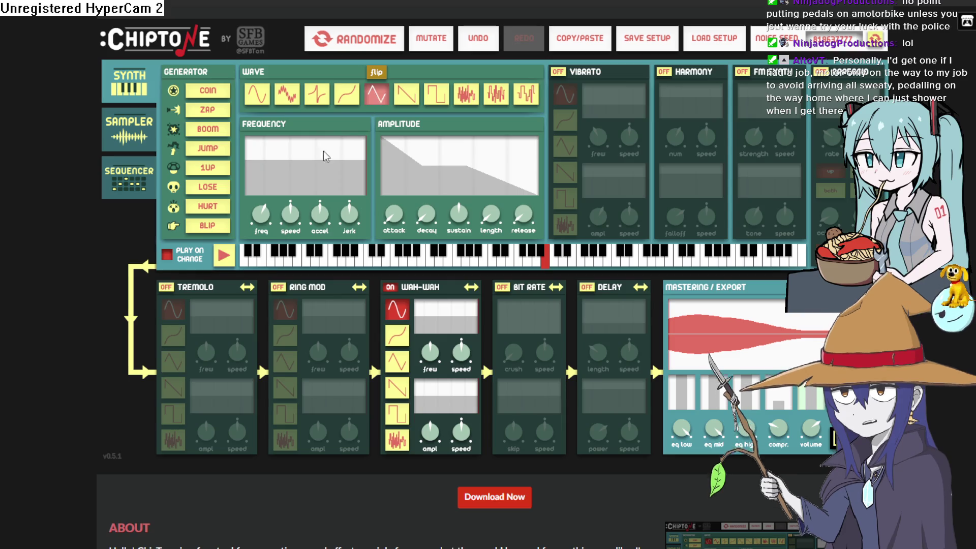
{"action": "left_click", "coordinate": [226, 257]}
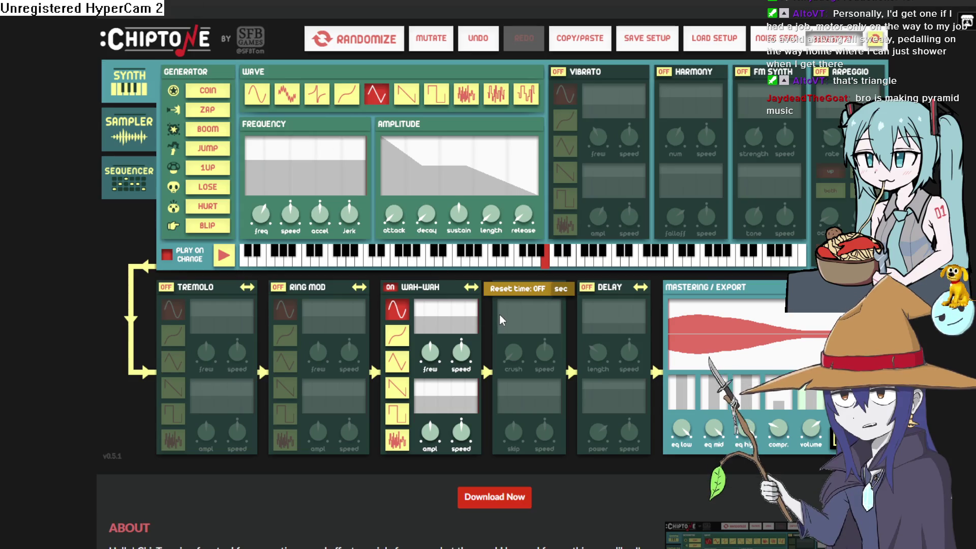
{"action": "left_click", "coordinate": [126, 179]}
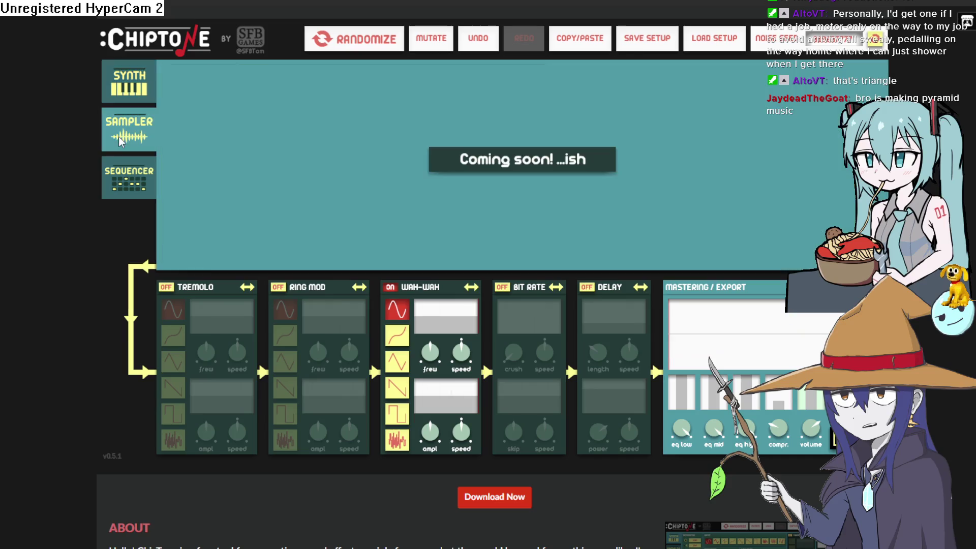
Step: Set the Wah-Wah wobble to a triangle wave and audition the result
{"action": "left_click", "coordinate": [133, 84]}
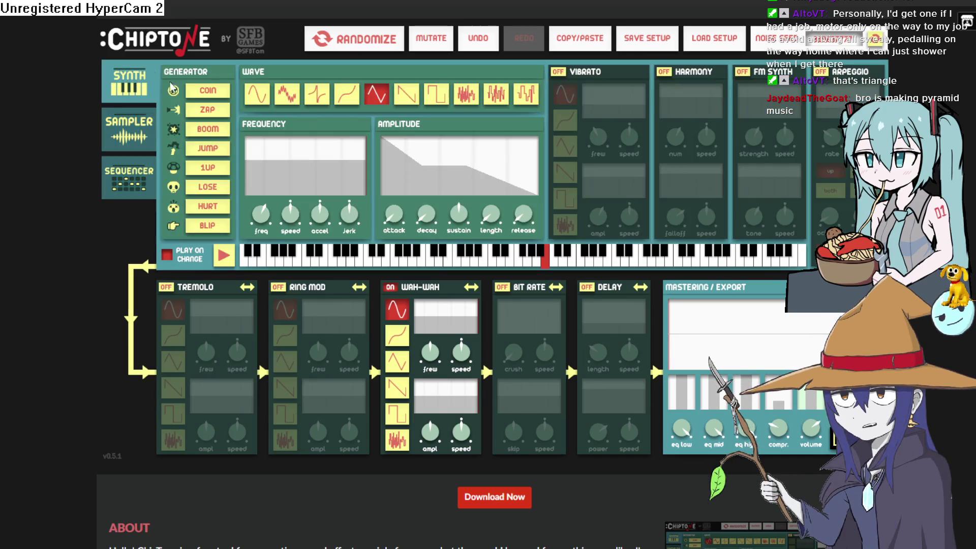
{"action": "left_click", "coordinate": [223, 257]}
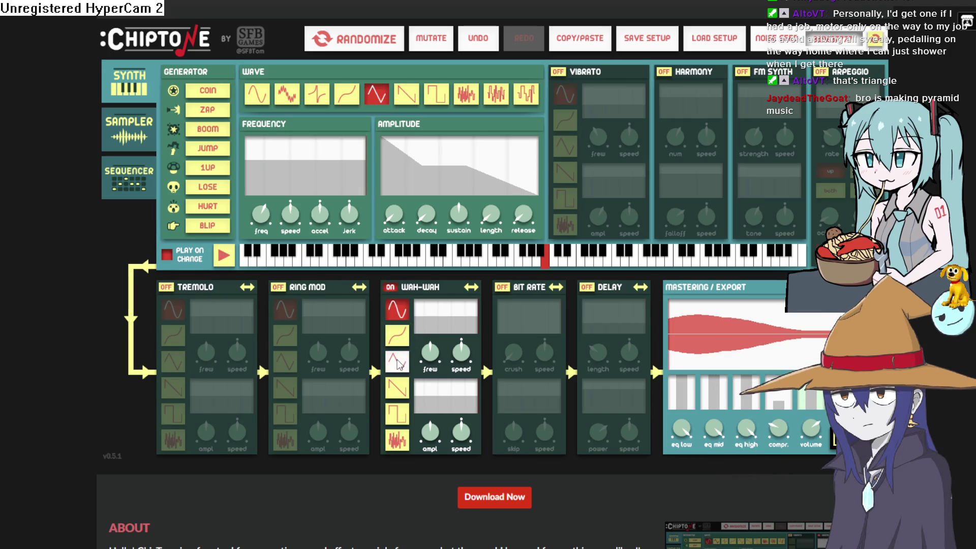
{"action": "left_click", "coordinate": [226, 256]}
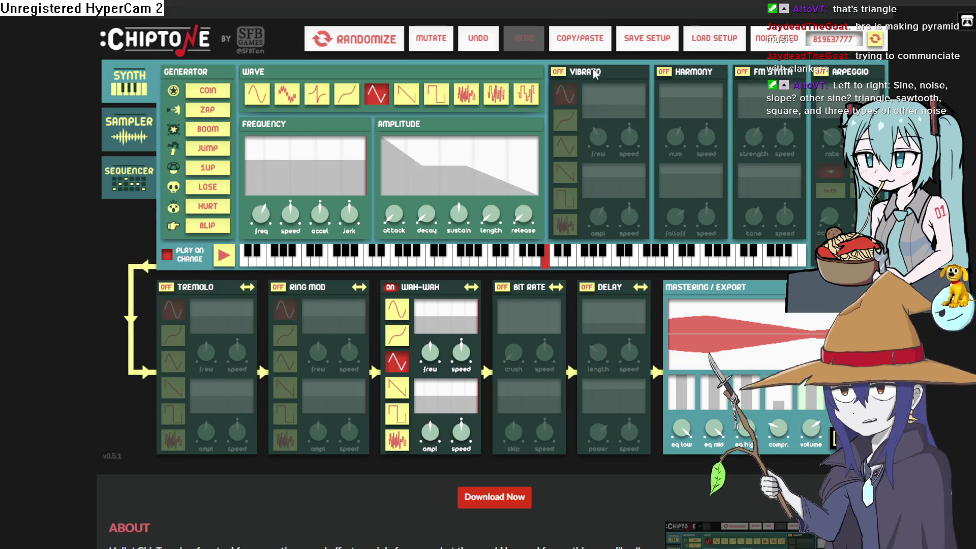
{"action": "left_click", "coordinate": [220, 258]}
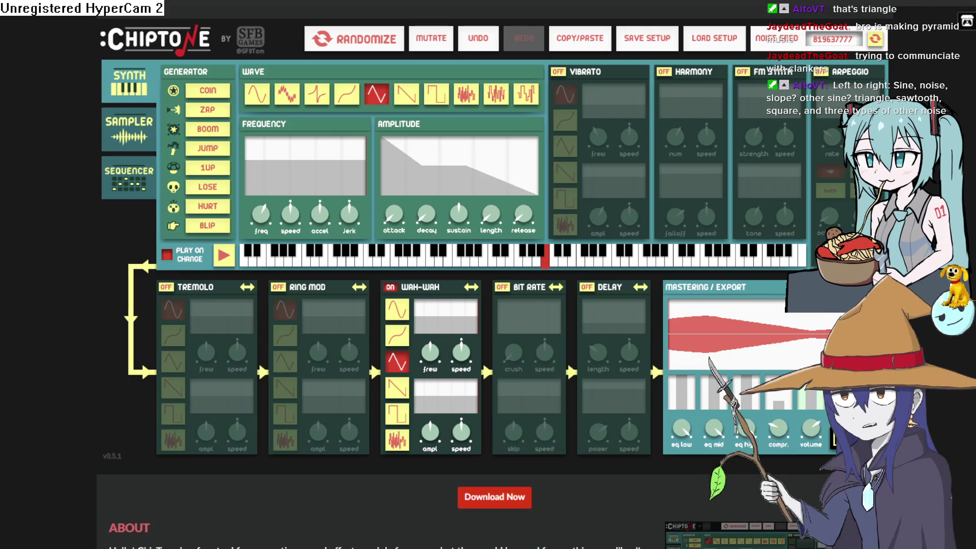
Step: Switch back through Construct 3 to the Clip Studio Paint character lineup
{"action": "mouse_move", "coordinate": [349, 214]}
{"action": "key", "text": "alt+Tab"}
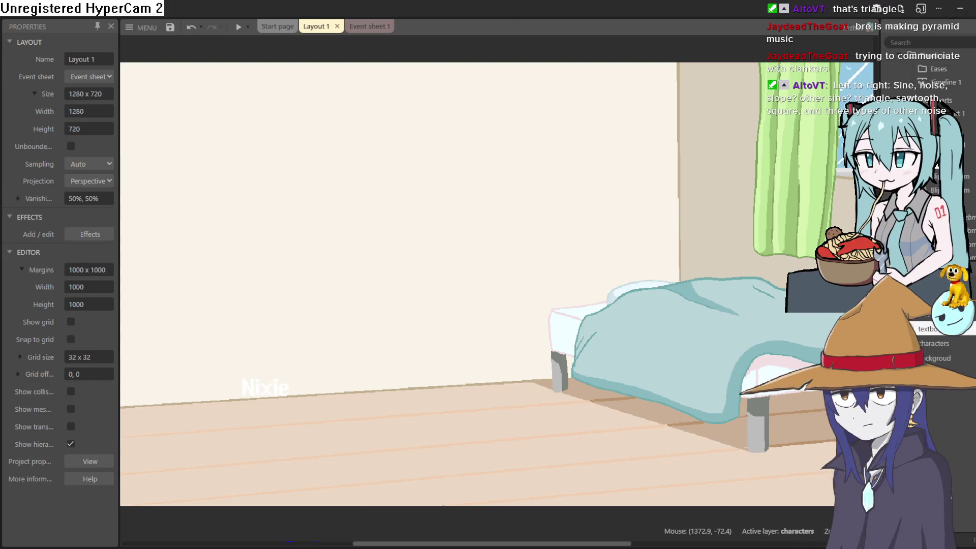
{"action": "key", "text": "alt+Tab"}
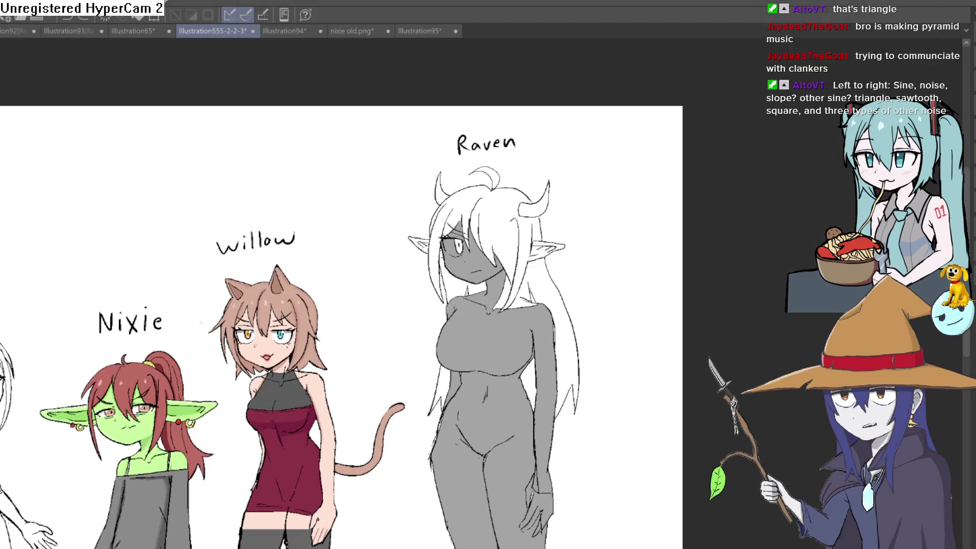
{"action": "scroll", "coordinate": [623, 379], "scroll_direction": "down", "scroll_amount": 3}
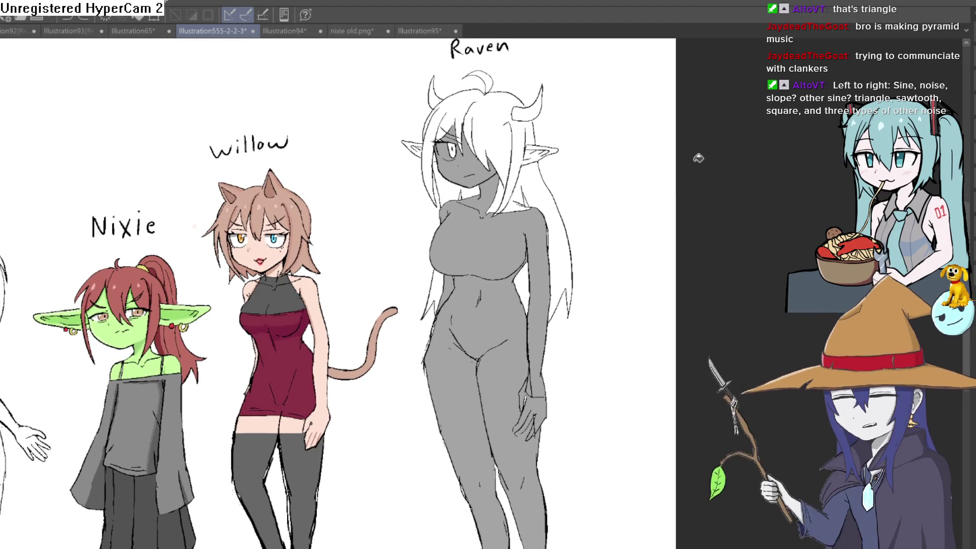
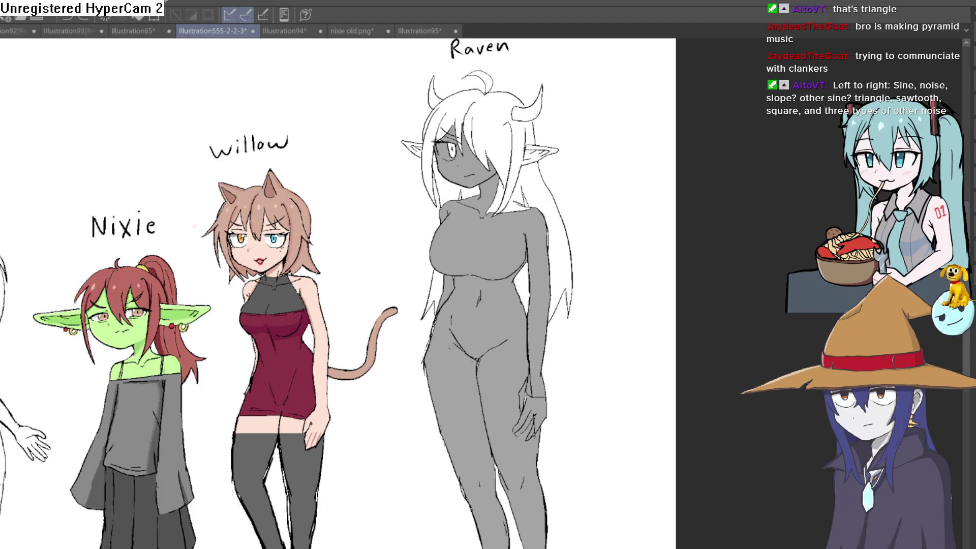
Step: Switch from Clip Studio Paint, past Construct 3, to the ChipTone synth page
{"action": "key", "text": "alt+Tab"}
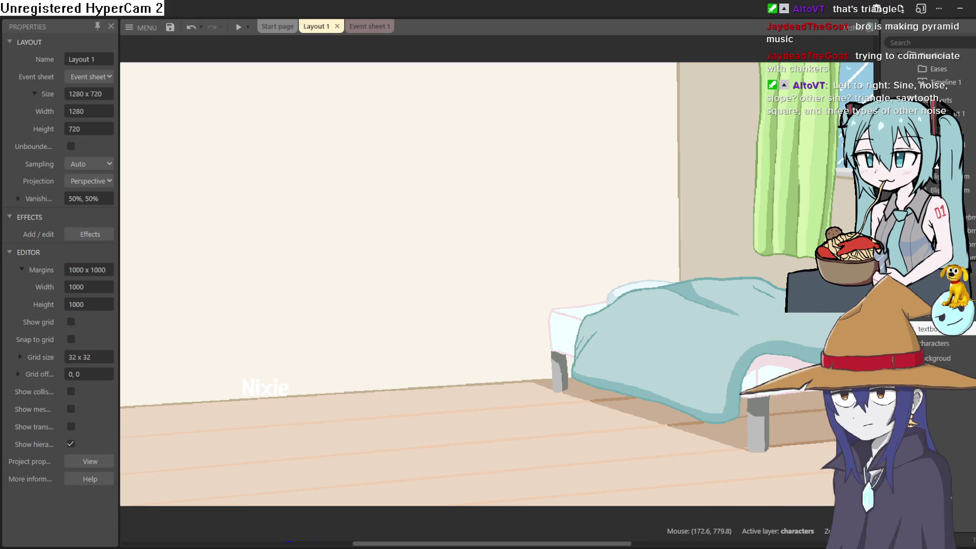
{"action": "key", "text": "alt+Tab"}
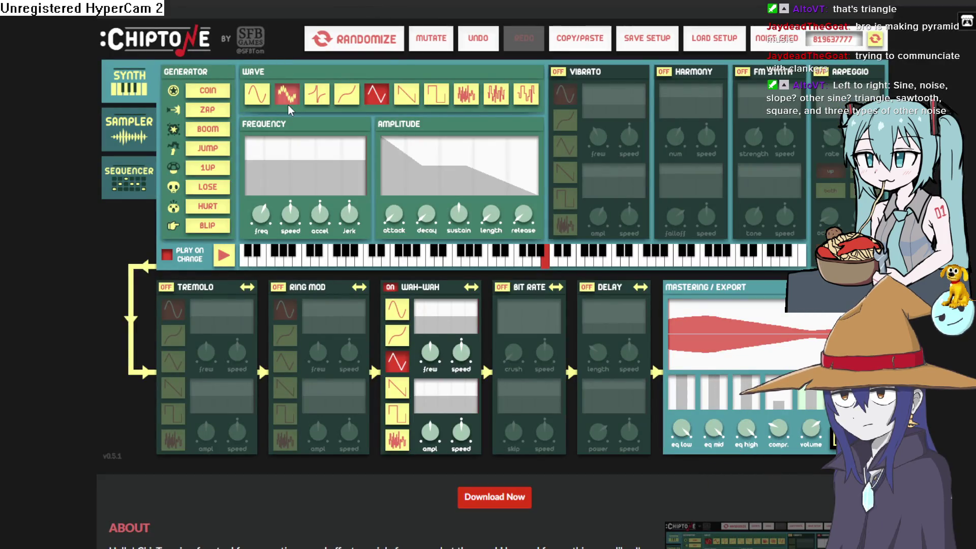
Step: Audition noise, slope, square and sawtooth waveforms, settle on triangle, then return to Construct
{"action": "left_click", "coordinate": [288, 102]}
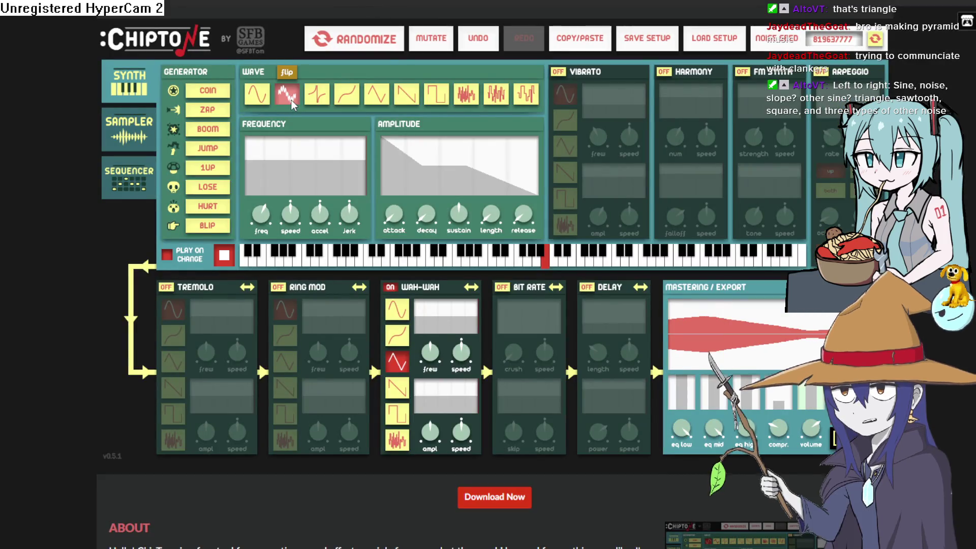
{"action": "left_click", "coordinate": [224, 257]}
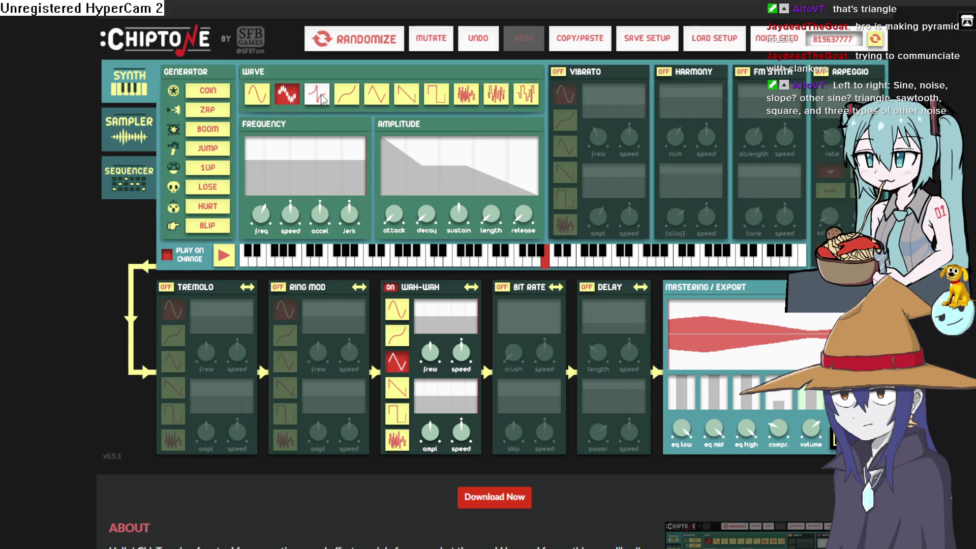
{"action": "left_click", "coordinate": [346, 101]}
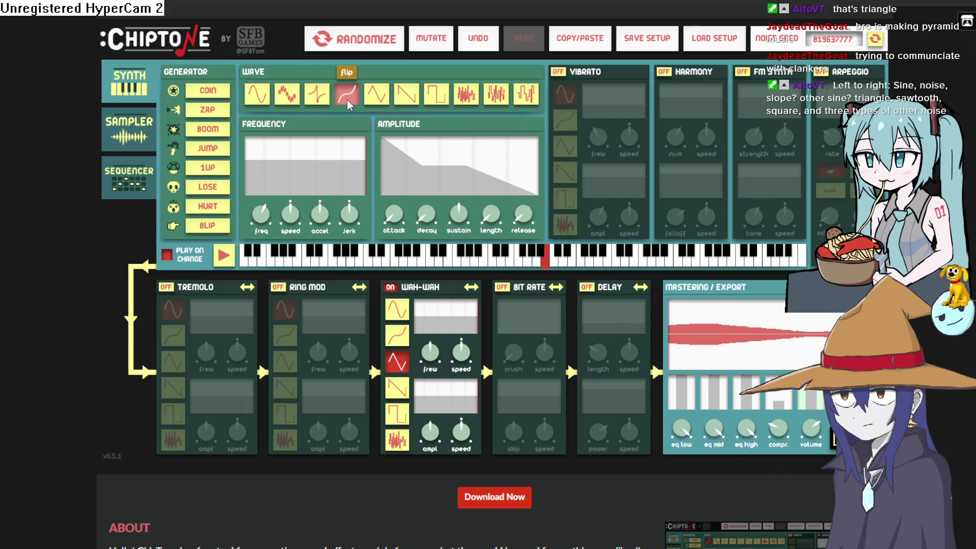
{"action": "left_click", "coordinate": [371, 99]}
{"action": "left_click", "coordinate": [437, 97]}
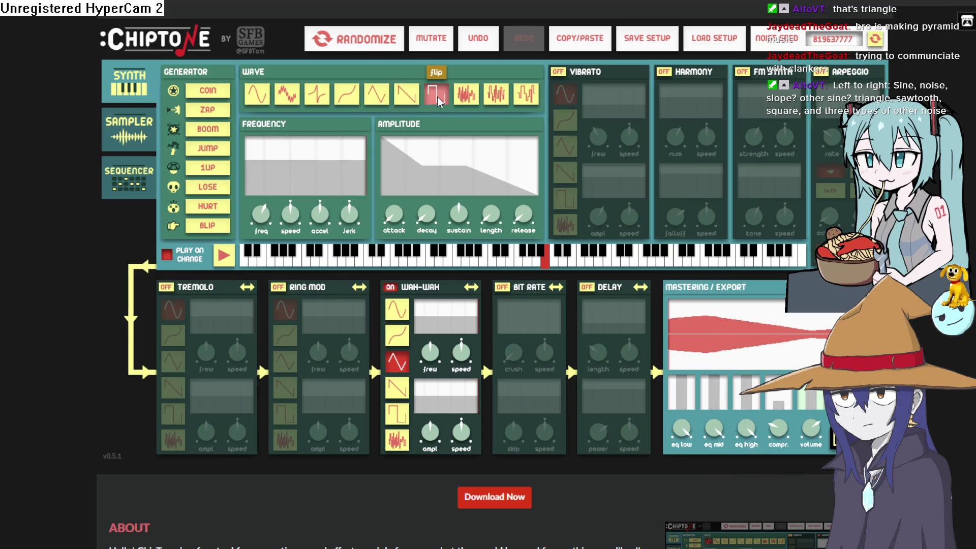
{"action": "left_click", "coordinate": [466, 98]}
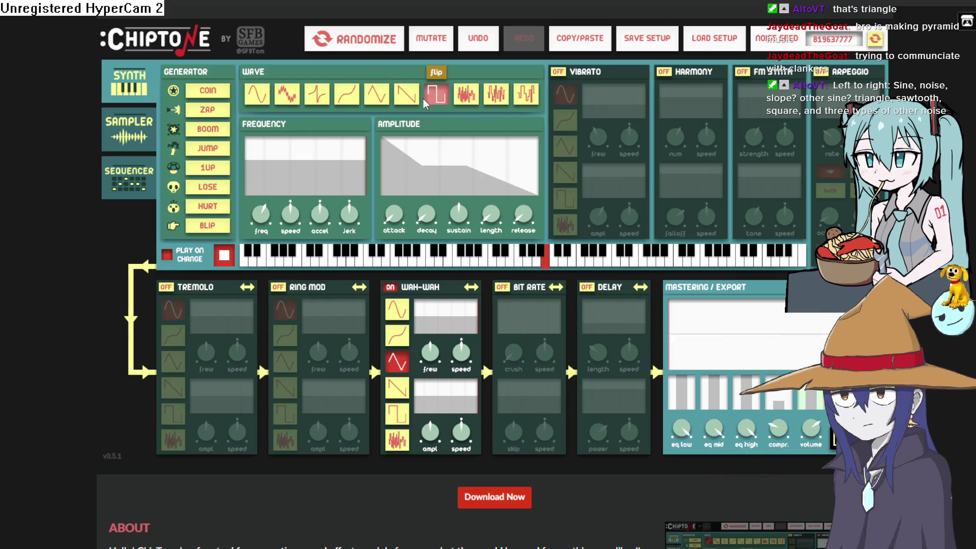
{"action": "left_click", "coordinate": [407, 95]}
{"action": "left_click", "coordinate": [385, 94]}
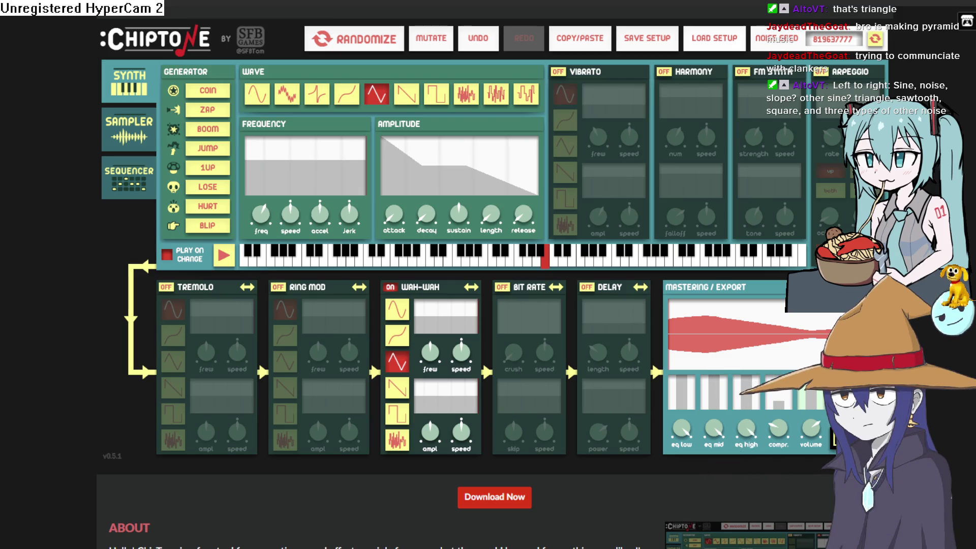
{"action": "key", "text": "alt+Tab"}
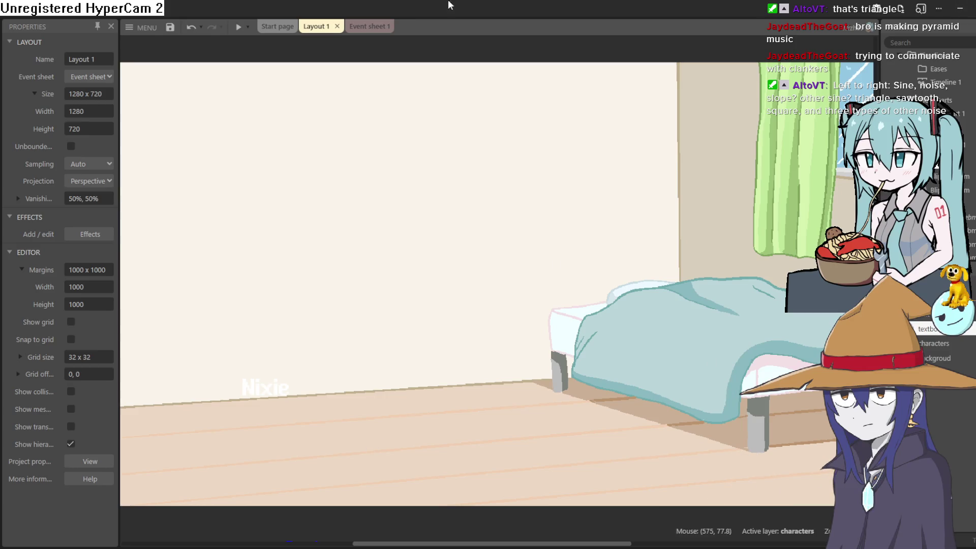
Step: Import sound(8).webm into the Construct project's Sounds folder
{"action": "right_click", "coordinate": [822, 168]}
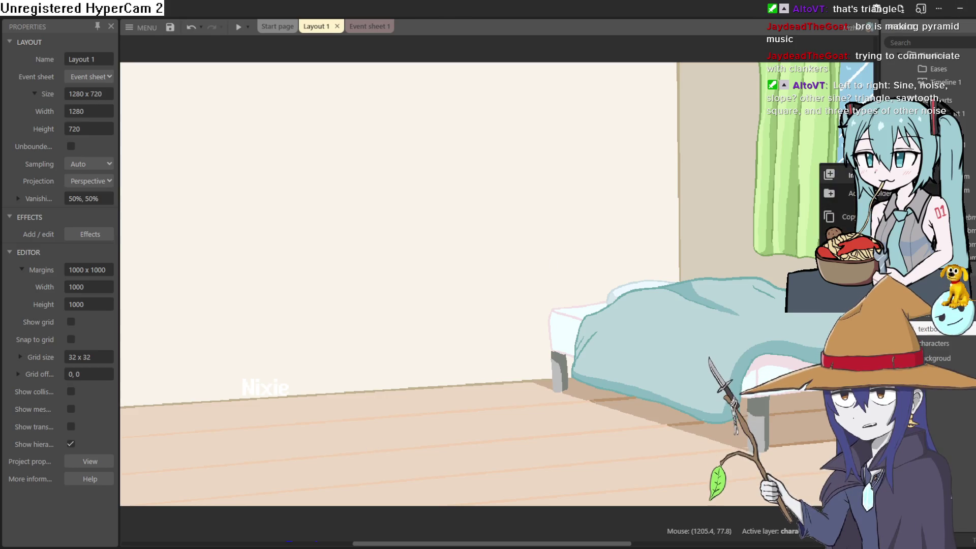
{"action": "left_click", "coordinate": [844, 175]}
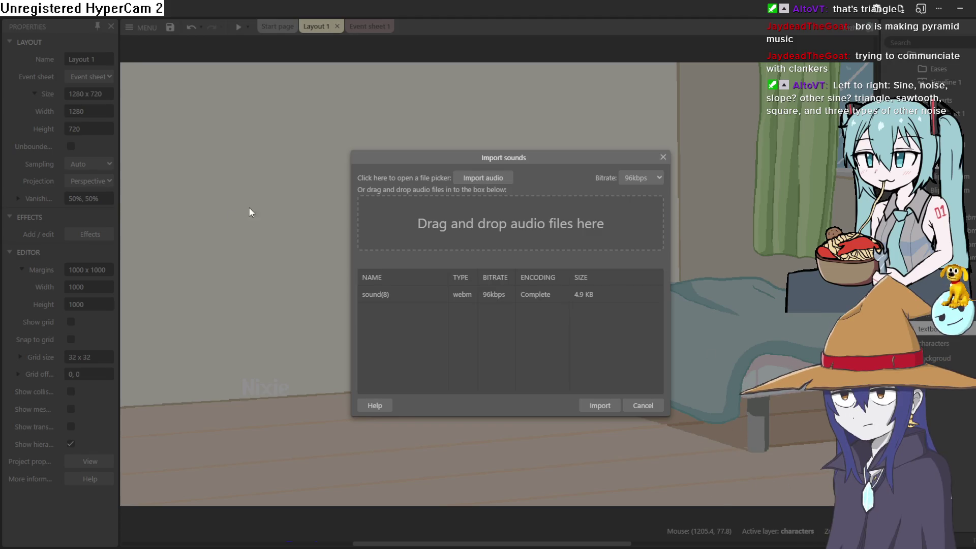
{"action": "left_click", "coordinate": [600, 406]}
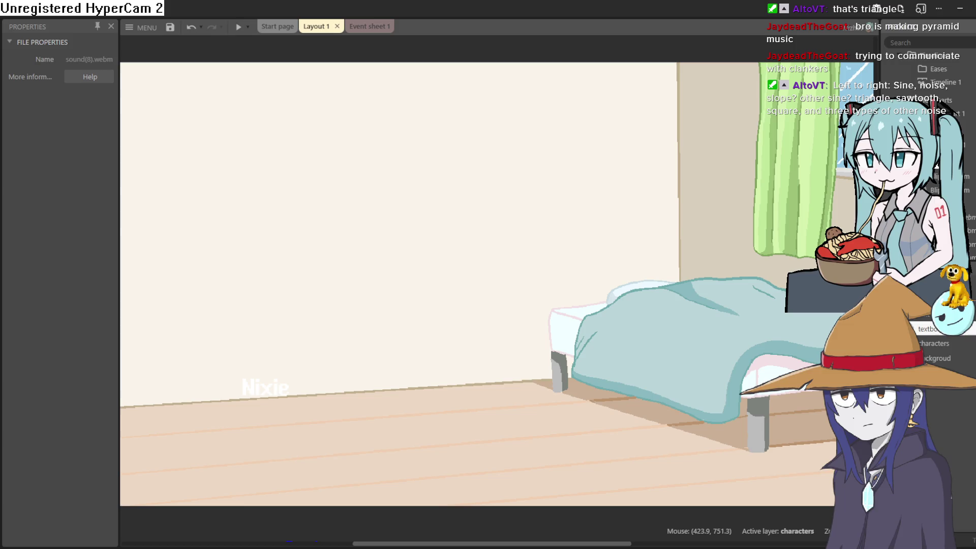
Step: Generate a fresh ChipTone preset sound, then come back to Construct
{"action": "key", "text": "alt+Tab"}
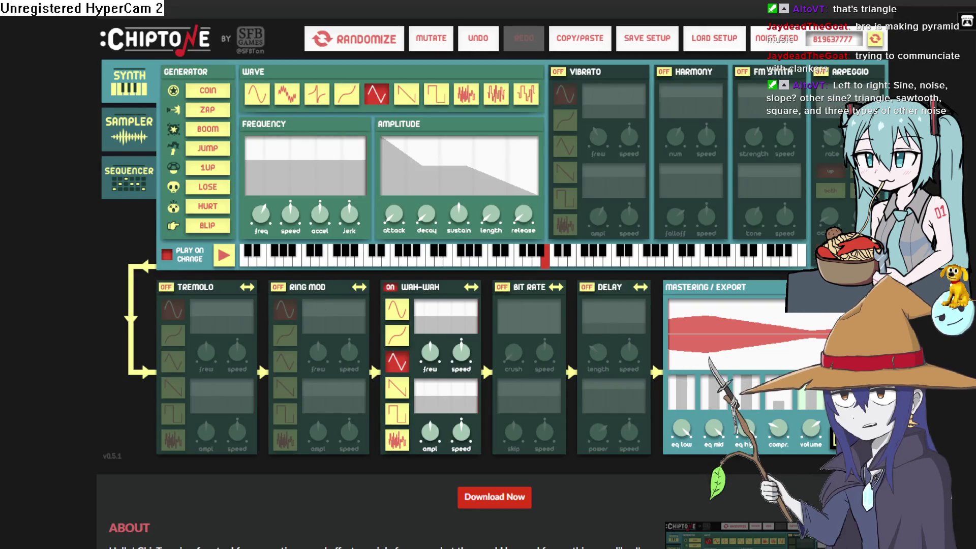
{"action": "left_click", "coordinate": [208, 129]}
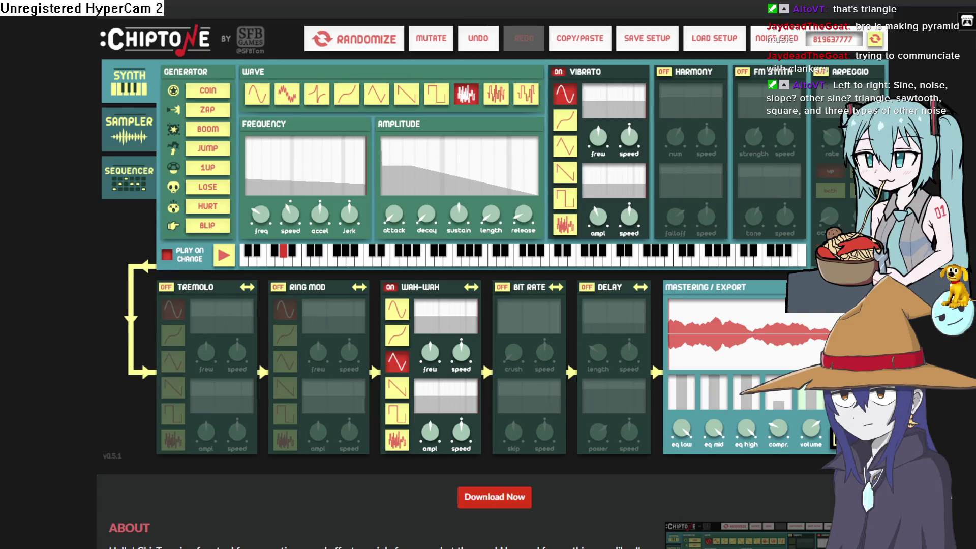
{"action": "key", "text": "alt+Tab"}
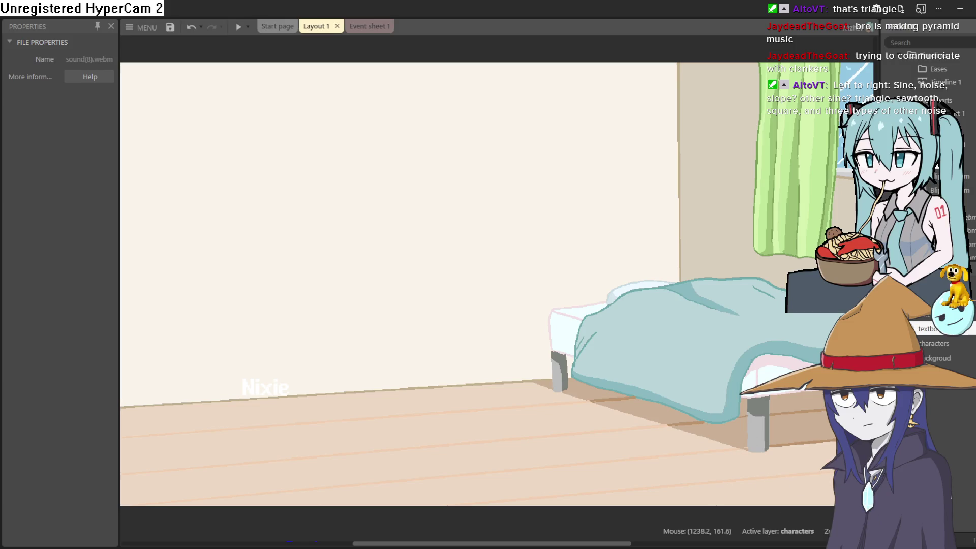
Step: In Event sheet 1, change both typewriter Audio Play actions from sound(6) to sound(8)
{"action": "scroll", "coordinate": [935, 165], "scroll_direction": "down", "scroll_amount": 5}
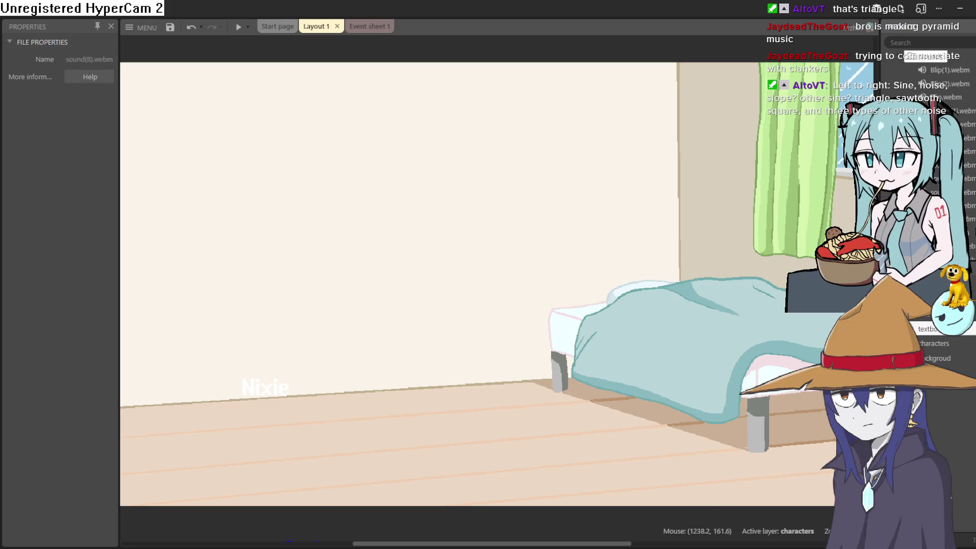
{"action": "left_click", "coordinate": [363, 30]}
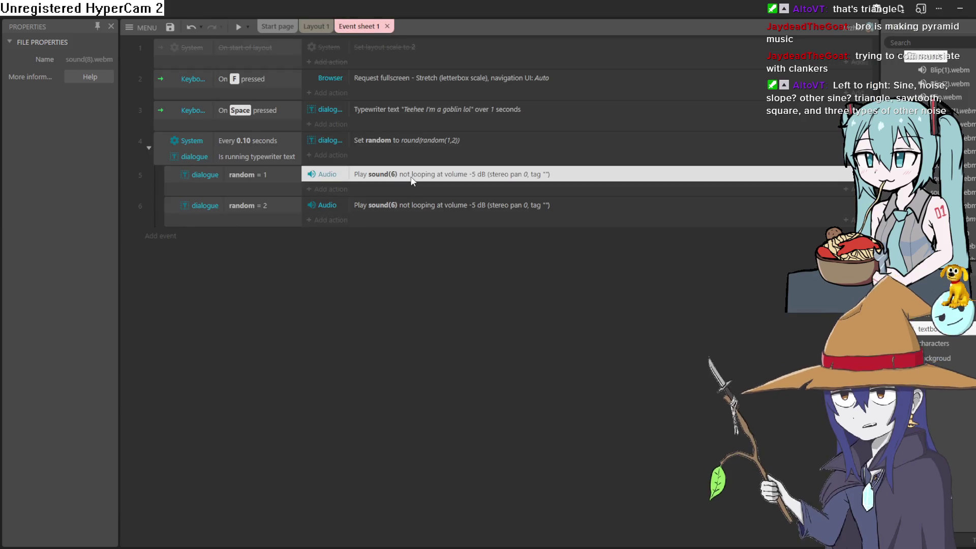
{"action": "double_click", "coordinate": [410, 175]}
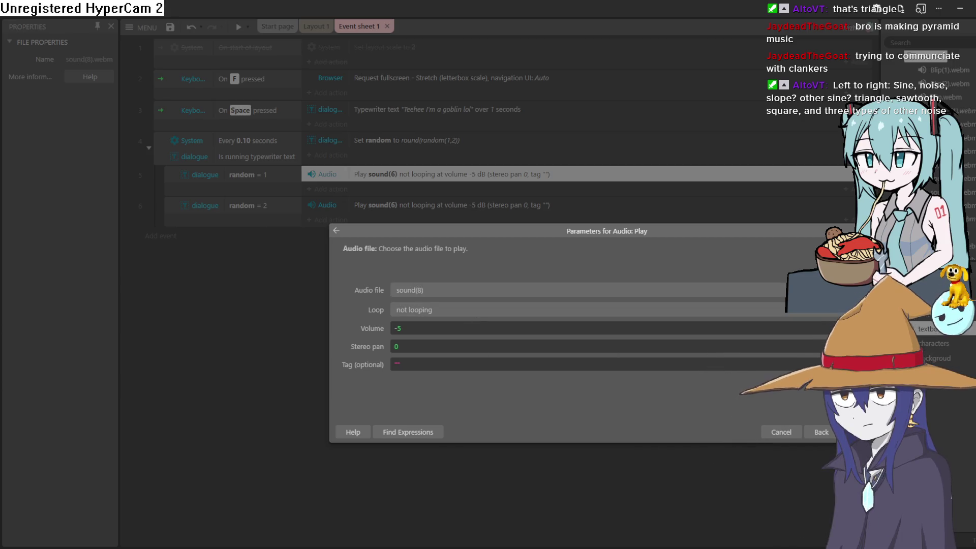
{"action": "key", "text": "Return"}
{"action": "double_click", "coordinate": [427, 203]}
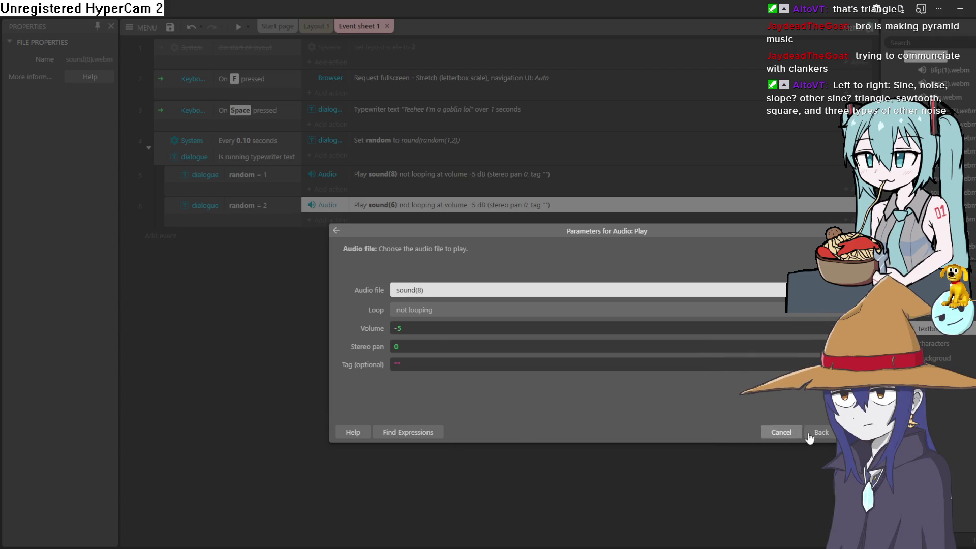
{"action": "left_click", "coordinate": [857, 432]}
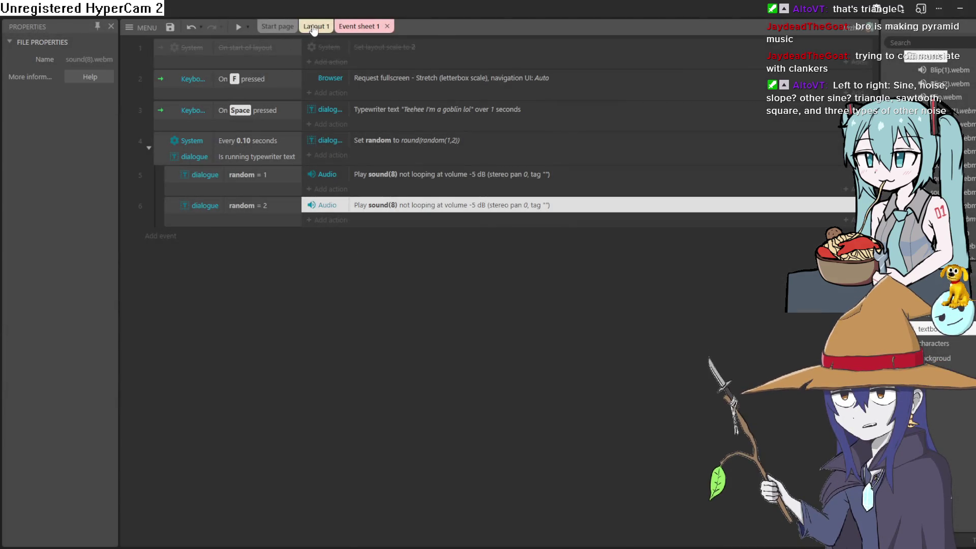
{"action": "left_click", "coordinate": [314, 27]}
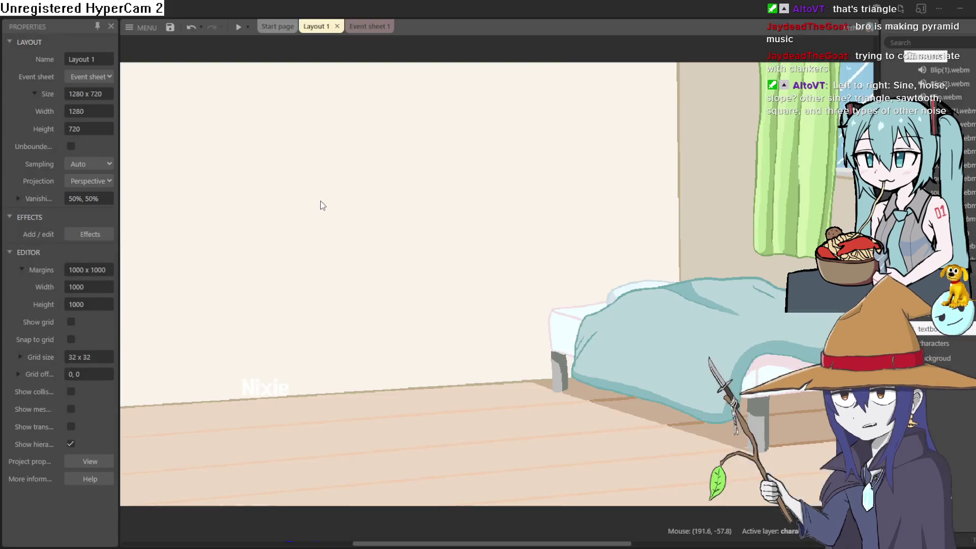
{"action": "key", "text": "F5"}
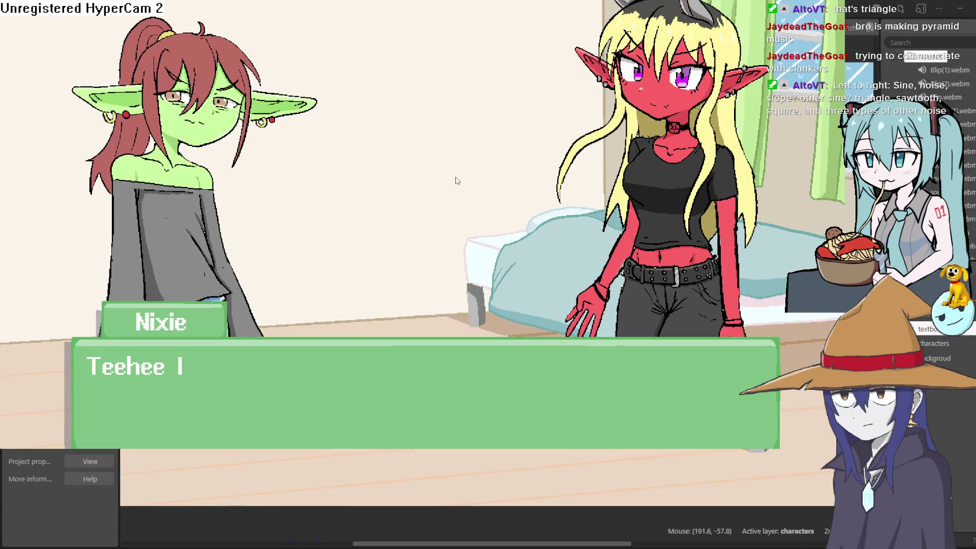
{"action": "left_click", "coordinate": [453, 174]}
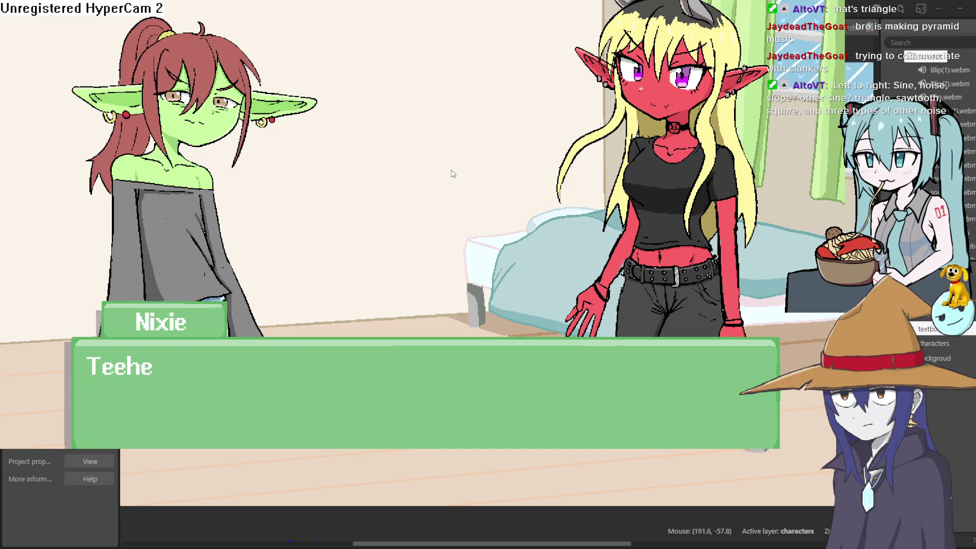
{"action": "left_click", "coordinate": [453, 174]}
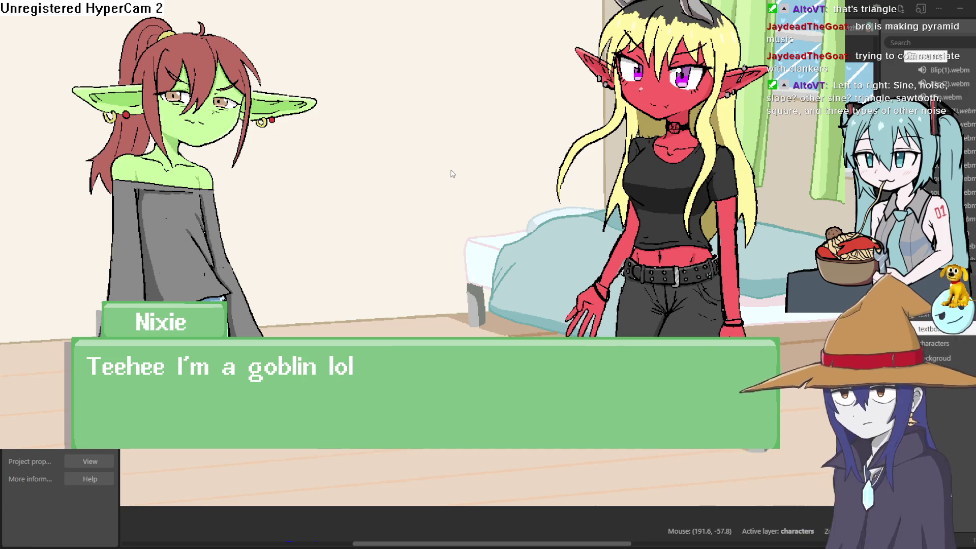
{"action": "left_click", "coordinate": [453, 174]}
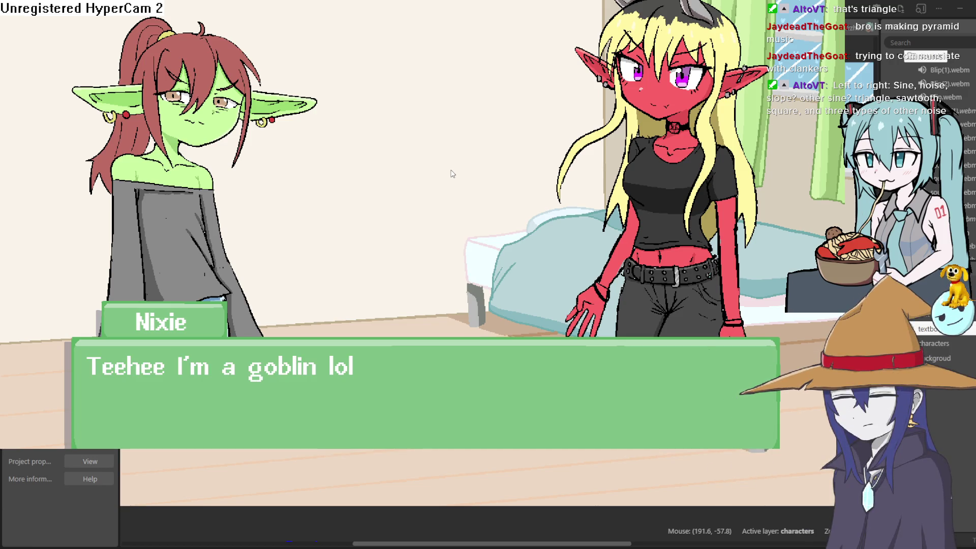
{"action": "key", "text": "F11"}
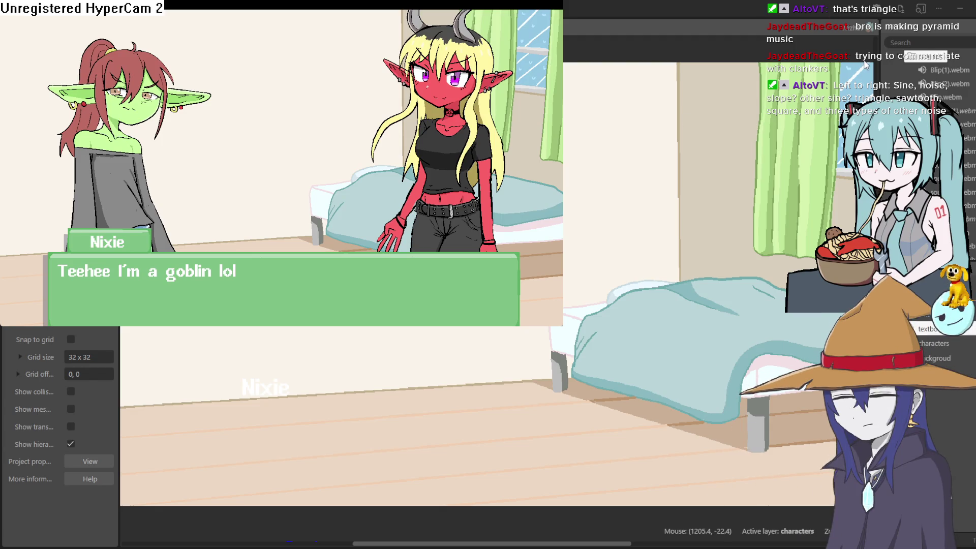
{"action": "left_click", "coordinate": [866, 64]}
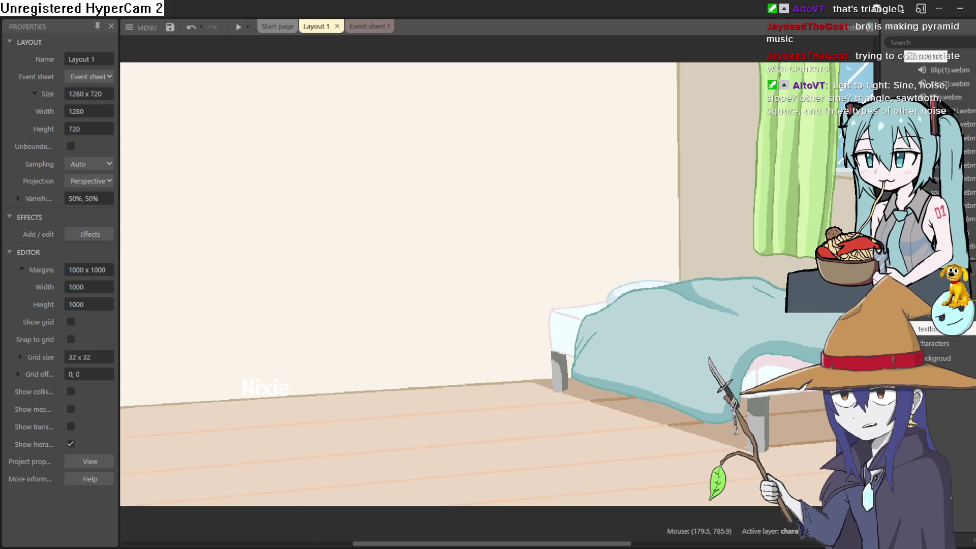
Step: From the ChipTone page, follow the SFB Games logo to the developer's website
{"action": "key", "text": "alt+Tab"}
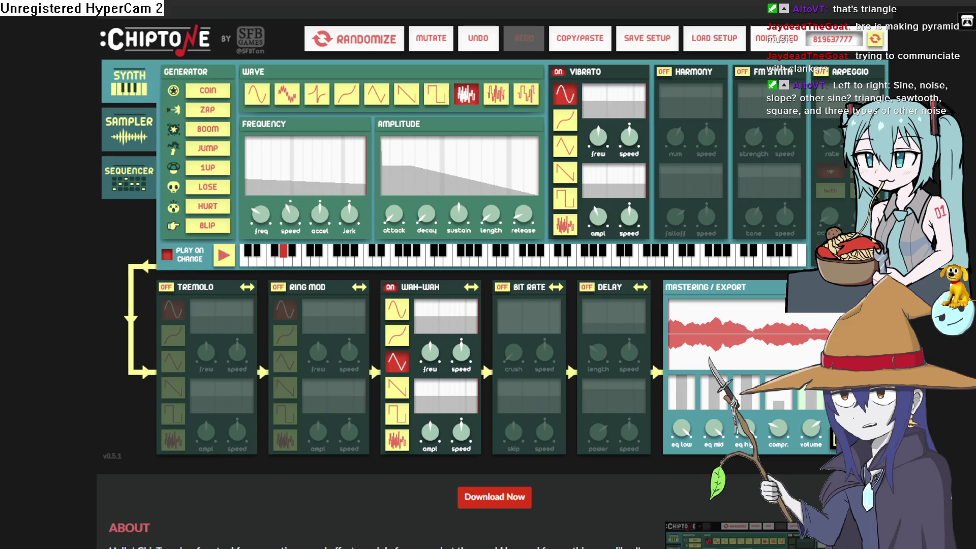
{"action": "scroll", "coordinate": [61, 179], "scroll_direction": "down", "scroll_amount": 1}
{"action": "scroll", "coordinate": [61, 179], "scroll_direction": "up", "scroll_amount": 1}
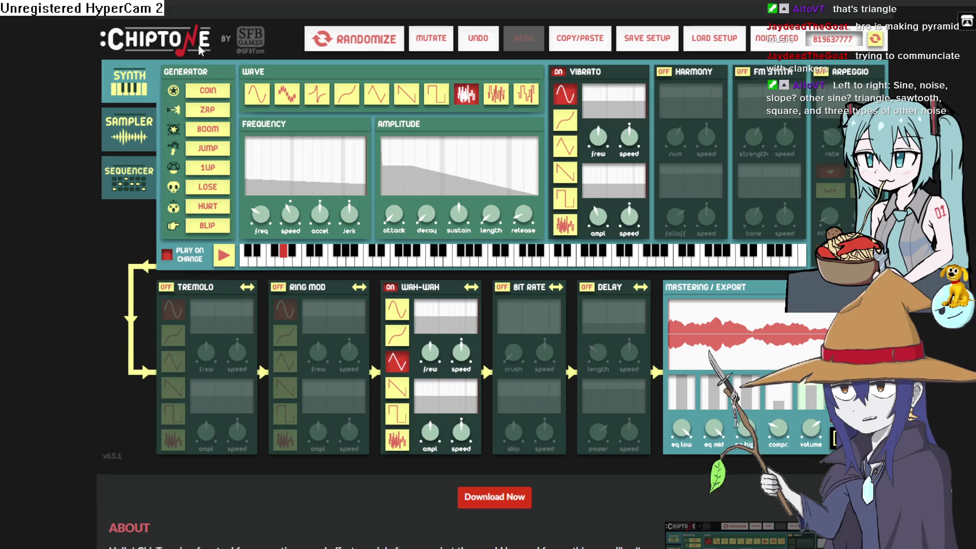
{"action": "left_click", "coordinate": [250, 48]}
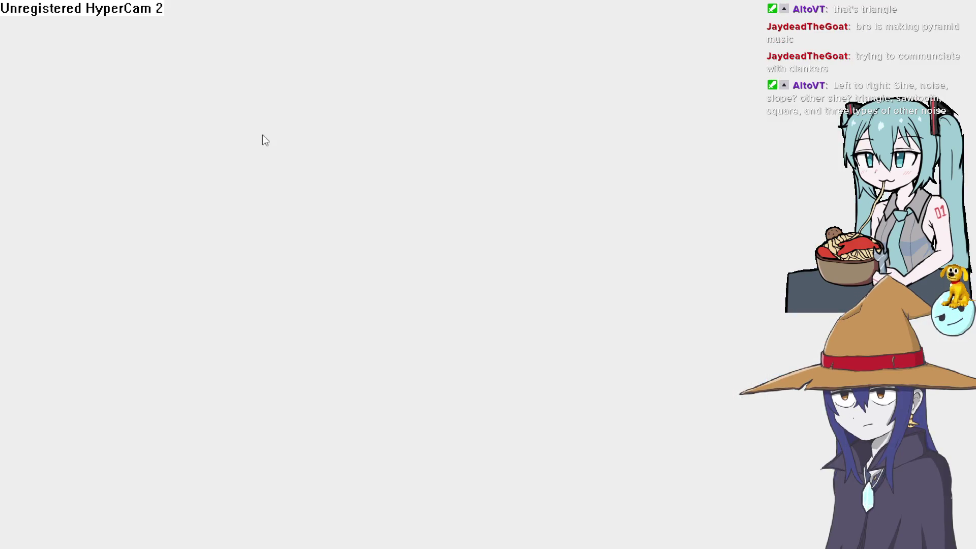
{"action": "key", "text": "alt+Left"}
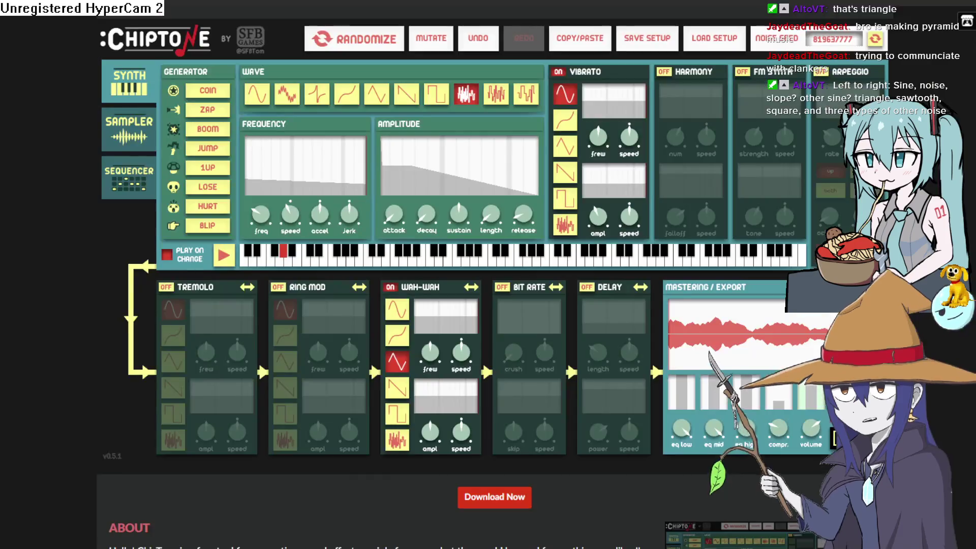
{"action": "left_click", "coordinate": [252, 38]}
Step: Browse the banners for Crow Country, The Mermaid Mask, Tangle Tower and Snipperclips Plus, then return to ChipTone
{"action": "scroll", "coordinate": [442, 184], "scroll_direction": "down", "scroll_amount": 2}
{"action": "scroll", "coordinate": [458, 188], "scroll_direction": "up", "scroll_amount": 2}
{"action": "scroll", "coordinate": [441, 173], "scroll_direction": "down", "scroll_amount": 3}
{"action": "scroll", "coordinate": [424, 226], "scroll_direction": "up", "scroll_amount": 2}
{"action": "mouse_move", "coordinate": [304, 149]}
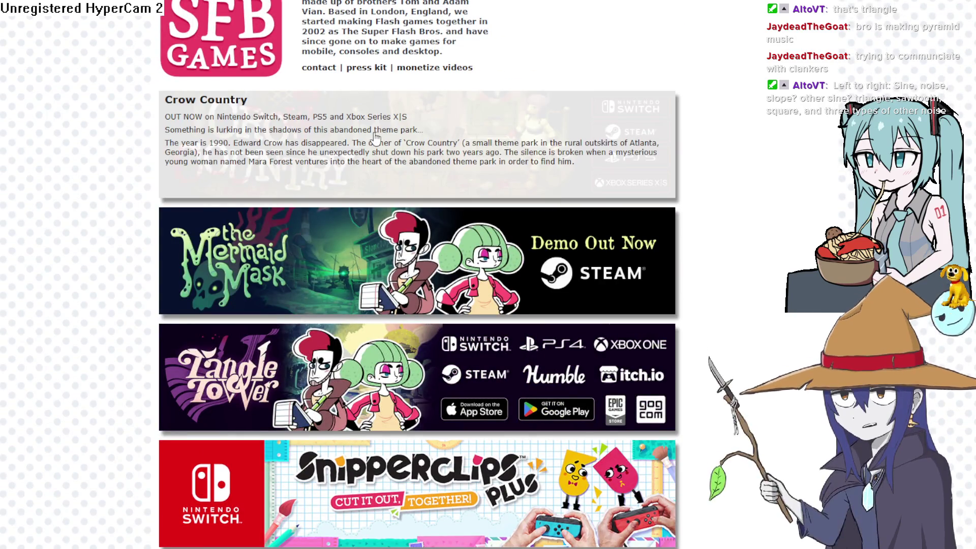
{"action": "scroll", "coordinate": [366, 188], "scroll_direction": "down", "scroll_amount": 5}
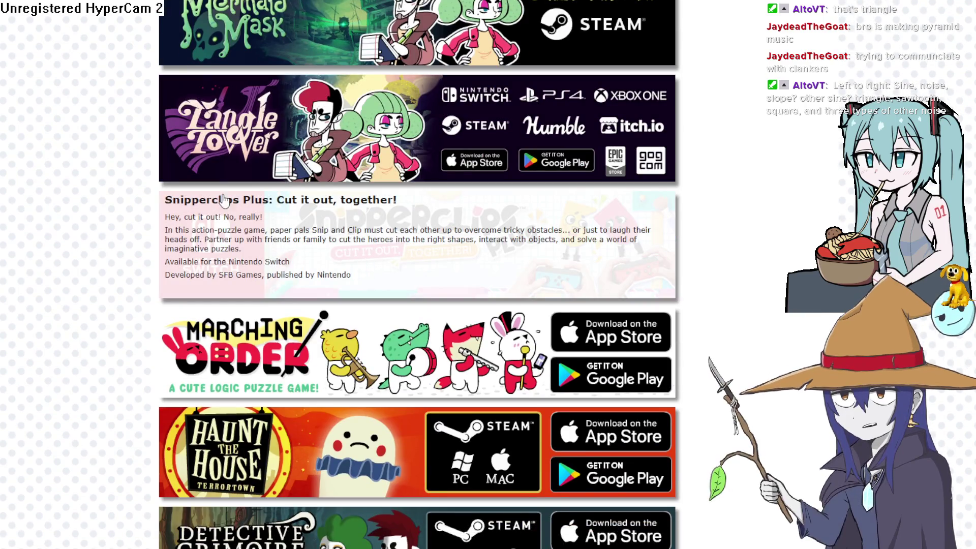
{"action": "mouse_move", "coordinate": [380, 142]}
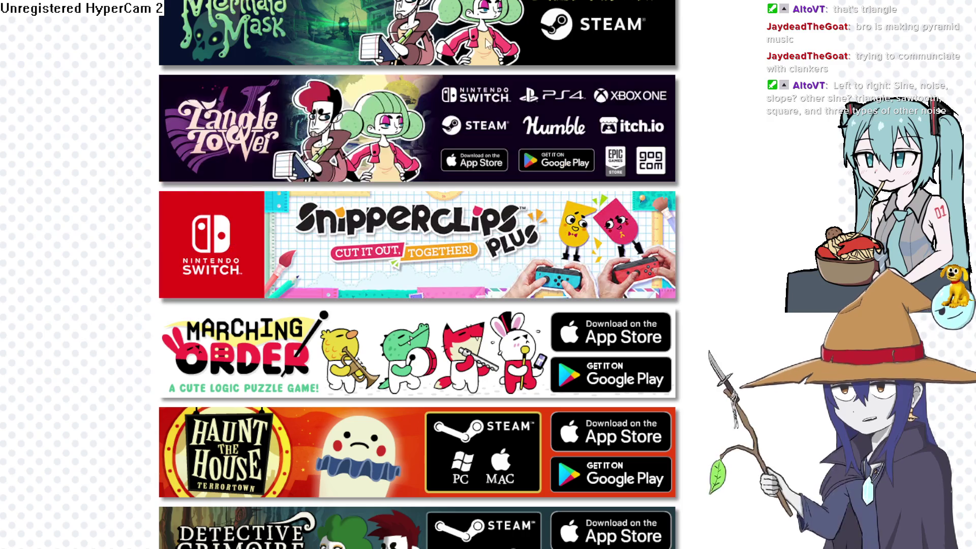
{"action": "scroll", "coordinate": [761, 120], "scroll_direction": "up", "scroll_amount": 5}
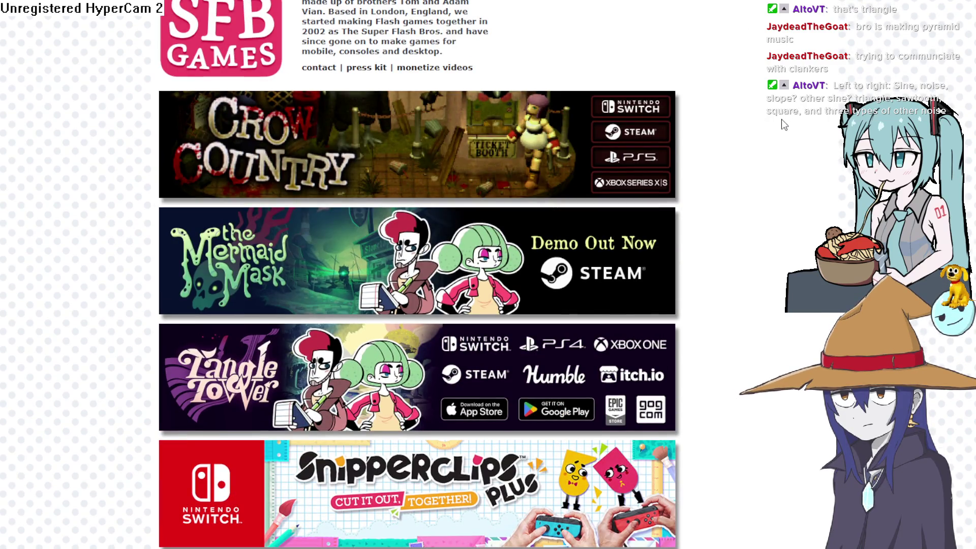
{"action": "mouse_move", "coordinate": [552, 109]}
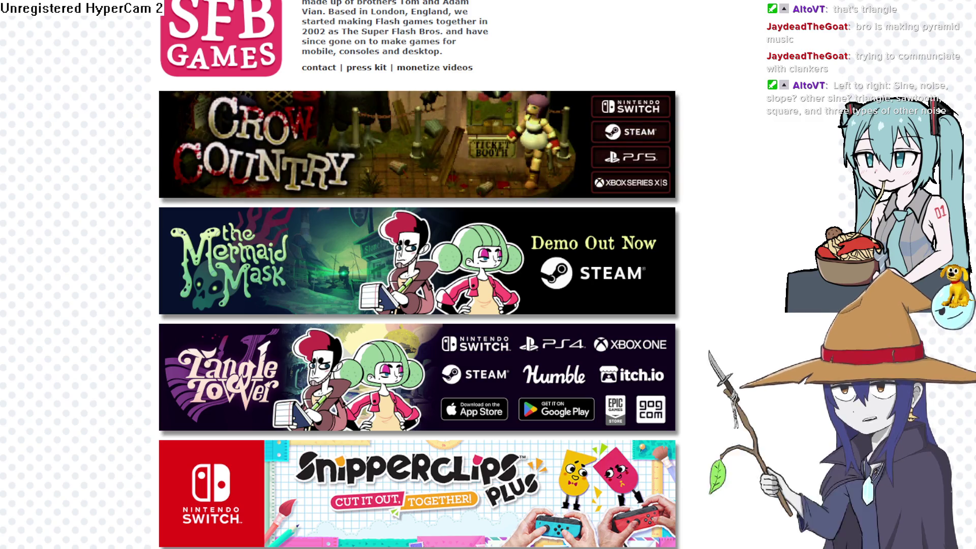
{"action": "key", "text": "ctrl+Tab"}
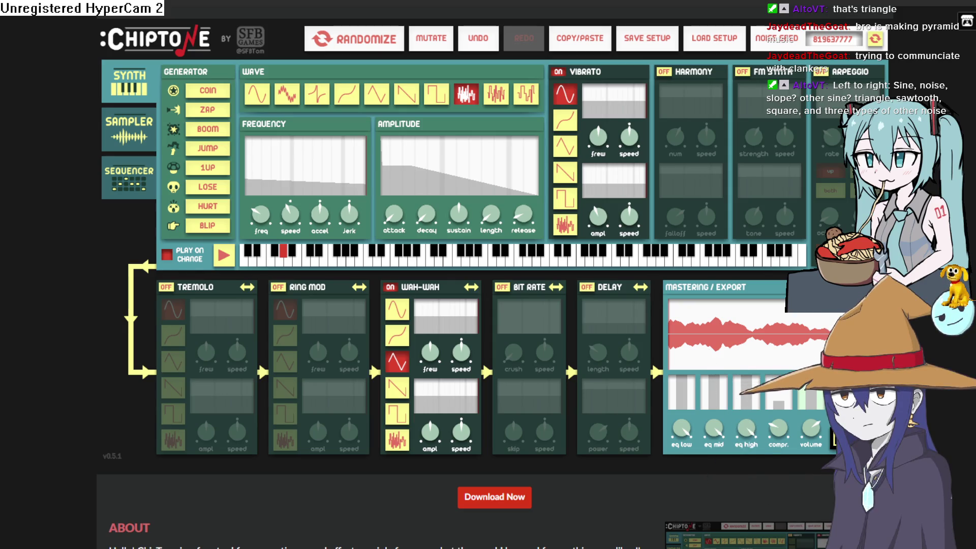
Step: Minimize the browser and bring the Nixie, Willow and Raven lineup forward in Clip Studio Paint
{"action": "left_click", "coordinate": [956, 10]}
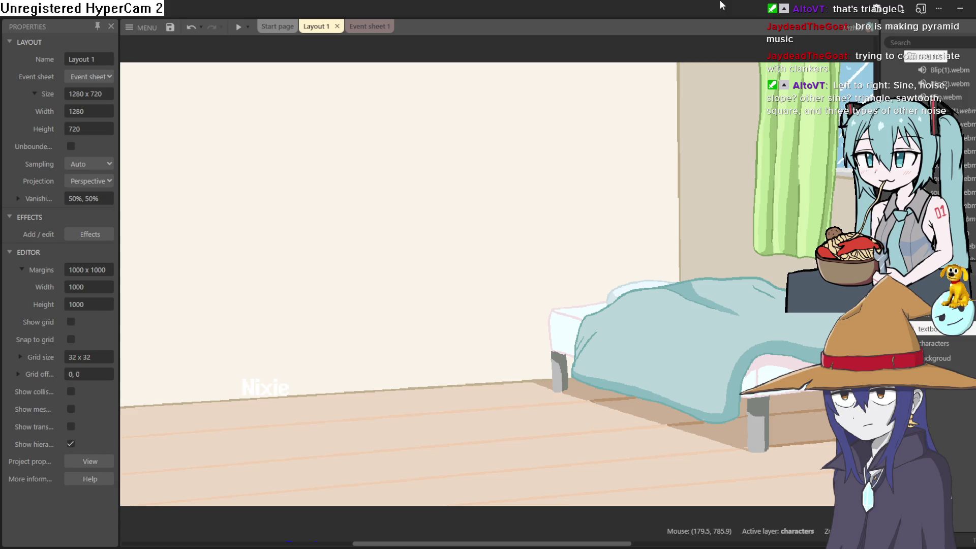
{"action": "key", "text": "alt+Tab"}
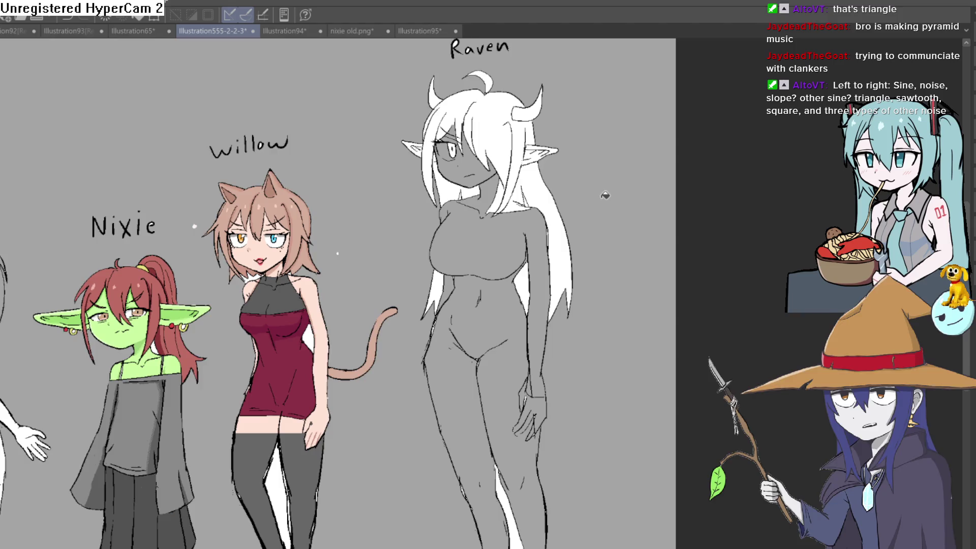
{"action": "scroll", "coordinate": [566, 186], "scroll_direction": "up", "scroll_amount": 3}
{"action": "scroll", "coordinate": [566, 186], "scroll_direction": "down", "scroll_amount": 3}
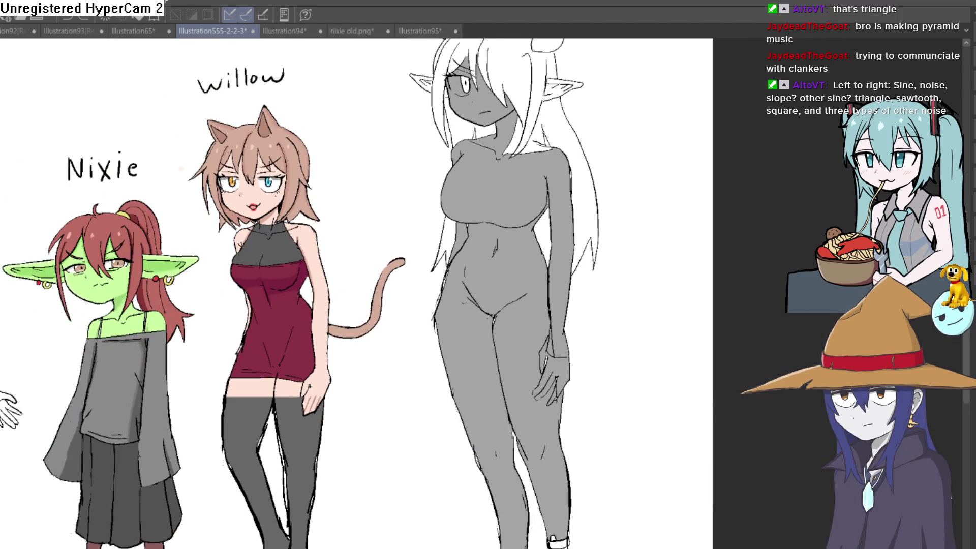
{"action": "key", "text": "ctrl+z"}
{"action": "key", "text": "ctrl+y"}
{"action": "key", "text": "ctrl+z"}
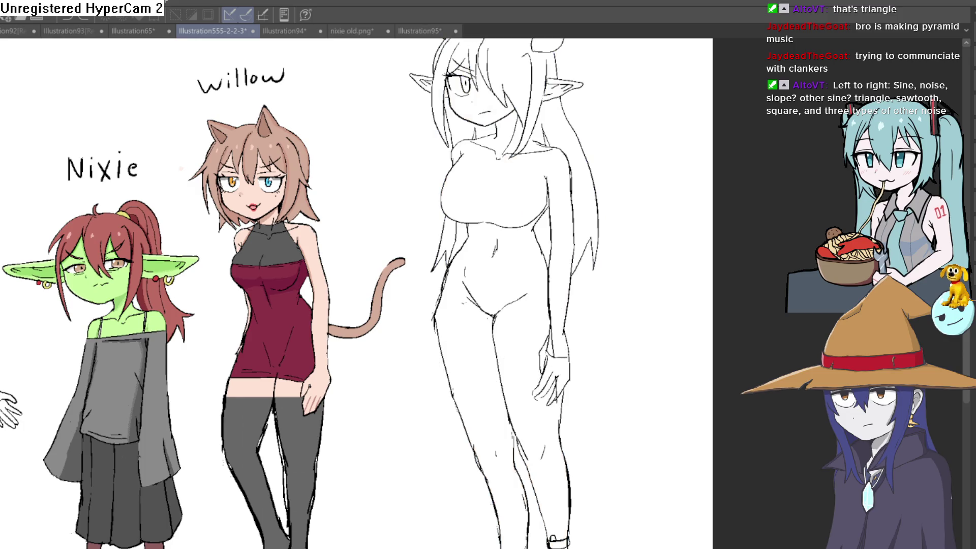
{"action": "key", "text": "ctrl+y"}
{"action": "mouse_move", "coordinate": [696, 512]}
{"action": "left_mouse_down"}
{"action": "mouse_move", "coordinate": [672, 443]}
{"action": "mouse_move", "coordinate": [643, 257]}
{"action": "mouse_move", "coordinate": [575, 291]}
{"action": "mouse_move", "coordinate": [576, 334]}
{"action": "mouse_move", "coordinate": [595, 351]}
{"action": "mouse_move", "coordinate": [599, 337]}
{"action": "mouse_move", "coordinate": [607, 351]}
{"action": "mouse_move", "coordinate": [594, 292]}
{"action": "left_mouse_up"}
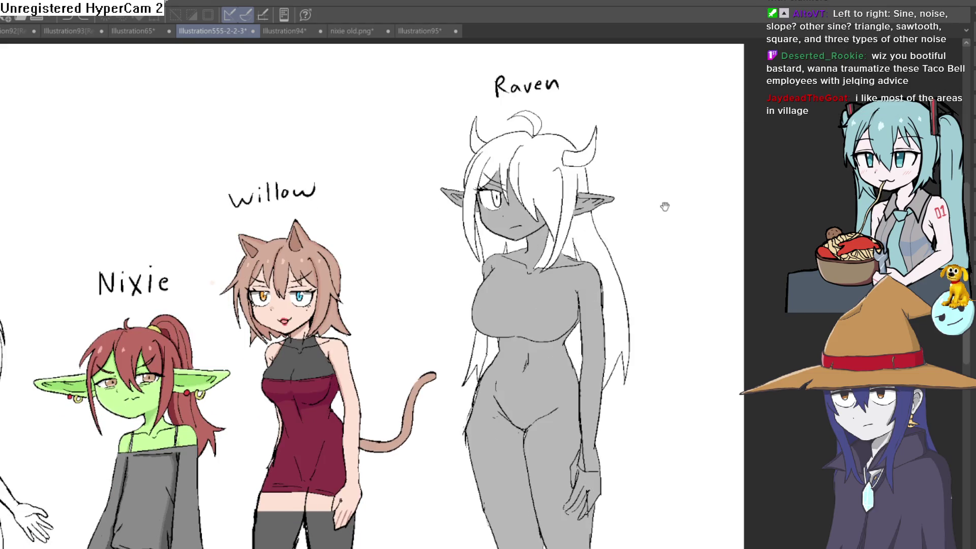
{"action": "left_click_drag", "start_coordinate": [665, 198], "coordinate": [660, 233]}
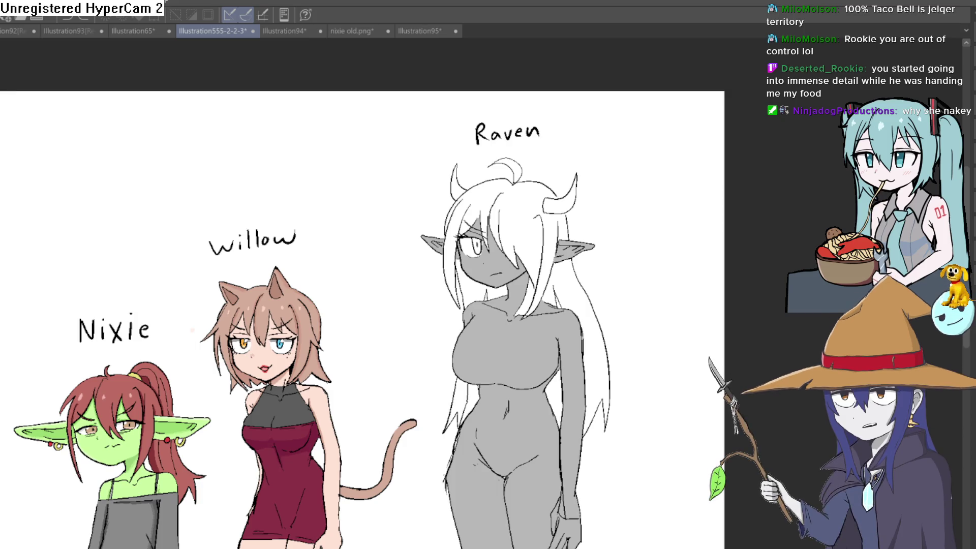
Step: Adjust the canvas zoom on the lineup after Raven's grey skin fill
{"action": "scroll", "coordinate": [570, 163], "scroll_direction": "up", "scroll_amount": 5}
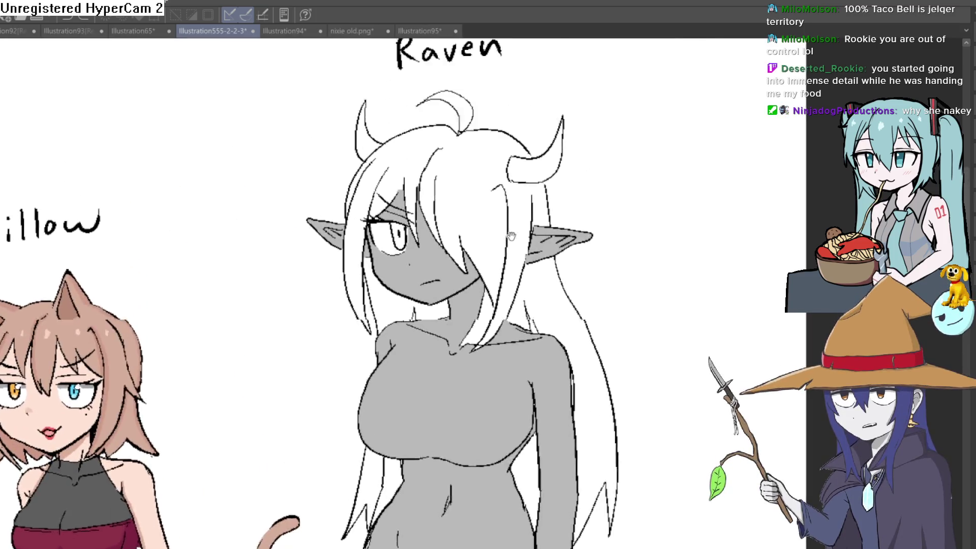
Step: Pan around Raven's head and torso, briefly undoing and restoring her grey skin fill
{"action": "left_click_drag", "start_coordinate": [511, 236], "coordinate": [506, 205]}
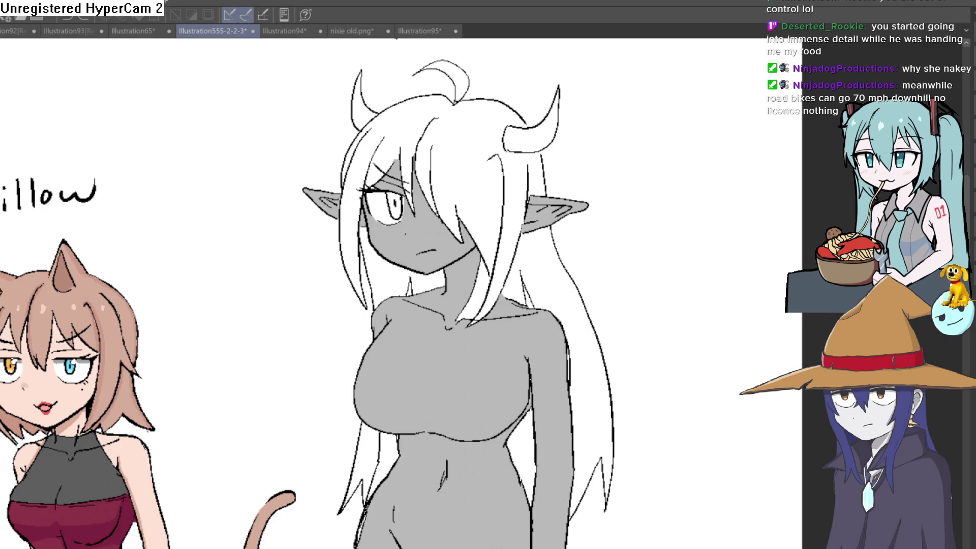
{"action": "left_click_drag", "start_coordinate": [632, 279], "coordinate": [620, 205]}
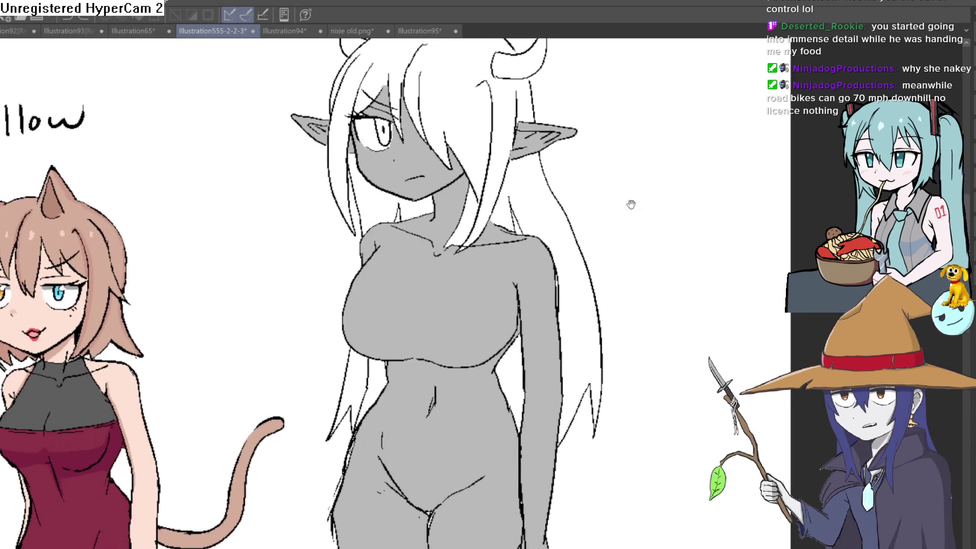
{"action": "left_click_drag", "start_coordinate": [647, 305], "coordinate": [633, 292]}
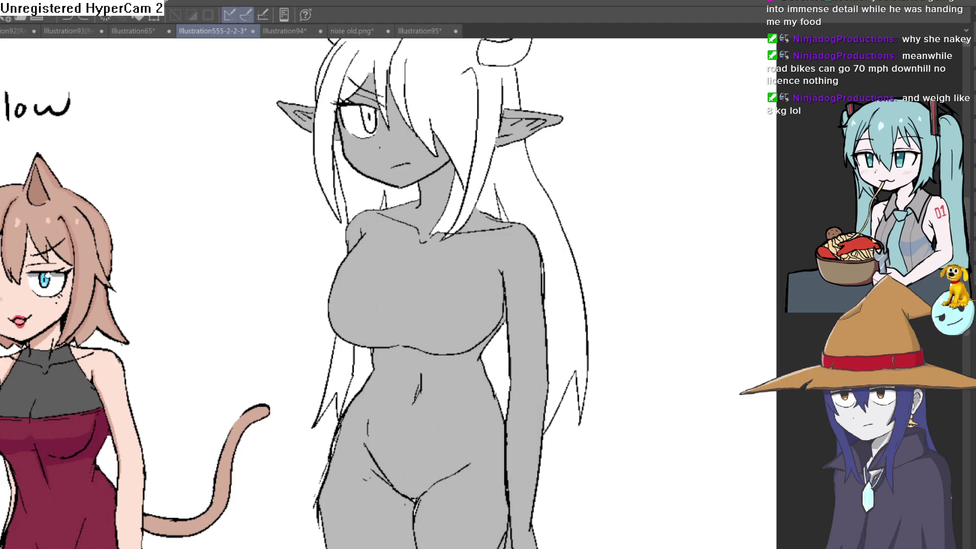
{"action": "key", "text": "ctrl+z"}
{"action": "key", "text": "ctrl+y"}
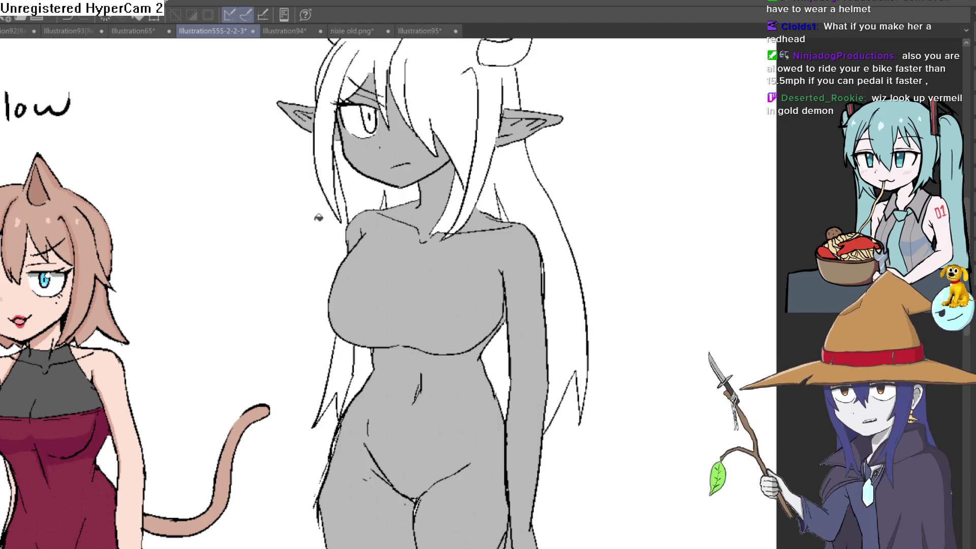
{"action": "left_click_drag", "start_coordinate": [606, 197], "coordinate": [601, 227]}
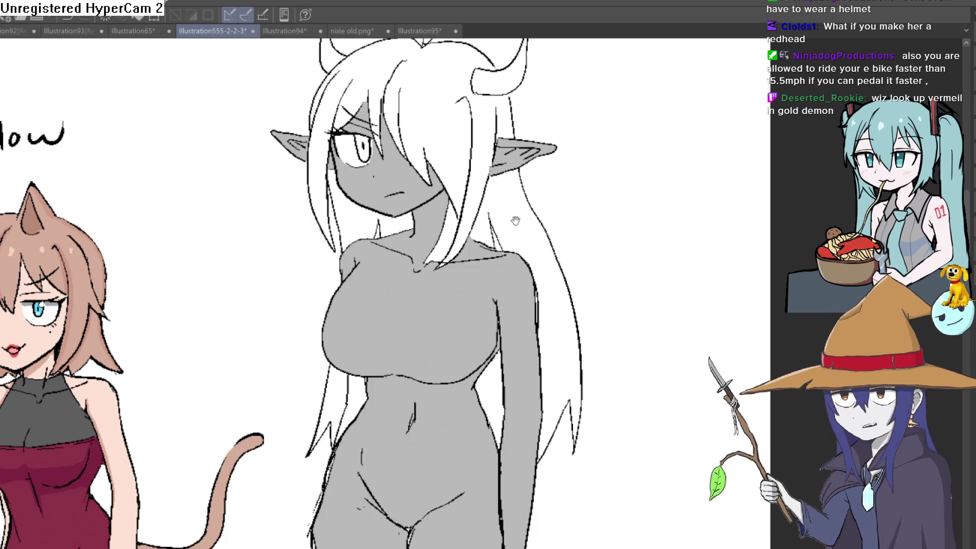
{"action": "left_click_drag", "start_coordinate": [561, 157], "coordinate": [595, 77]}
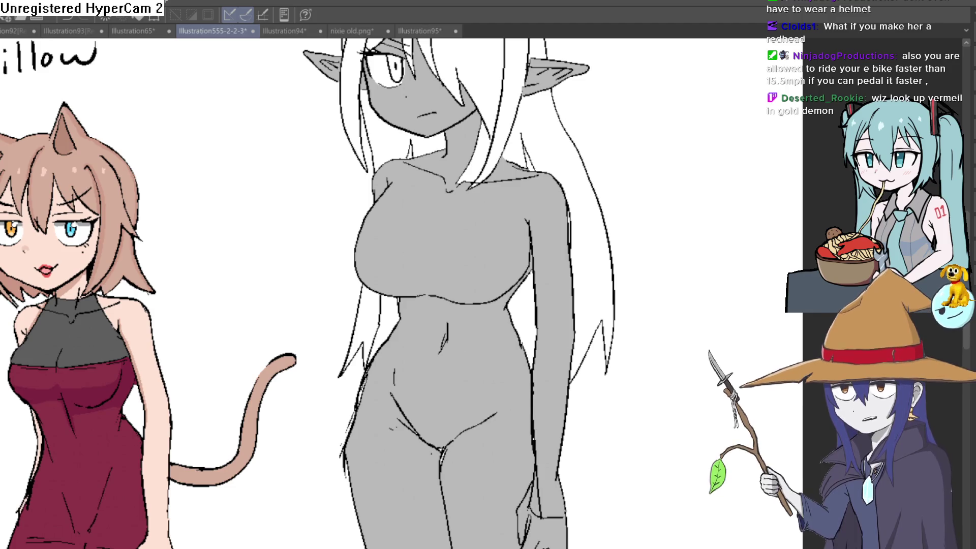
{"action": "left_click_drag", "start_coordinate": [540, 138], "coordinate": [512, 276]}
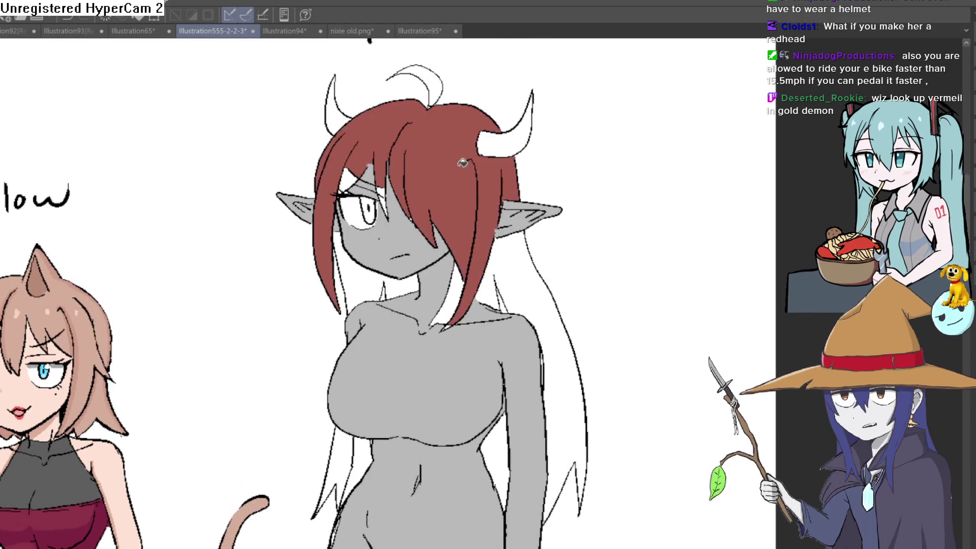
Step: Fill the hair gaps by Raven's neck and beside her right arm with dark red
{"action": "left_click", "coordinate": [462, 253]}
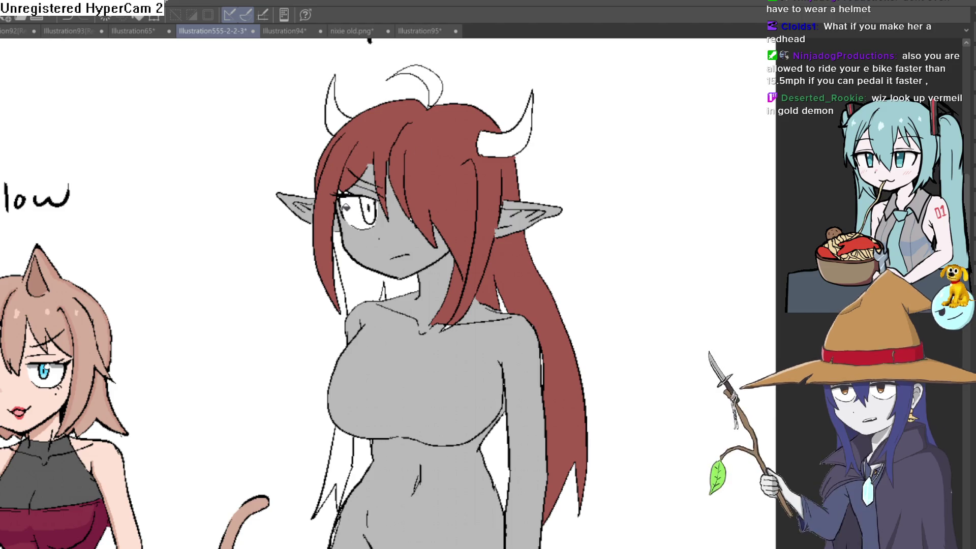
{"action": "scroll", "coordinate": [342, 335], "scroll_direction": "down", "scroll_amount": 3}
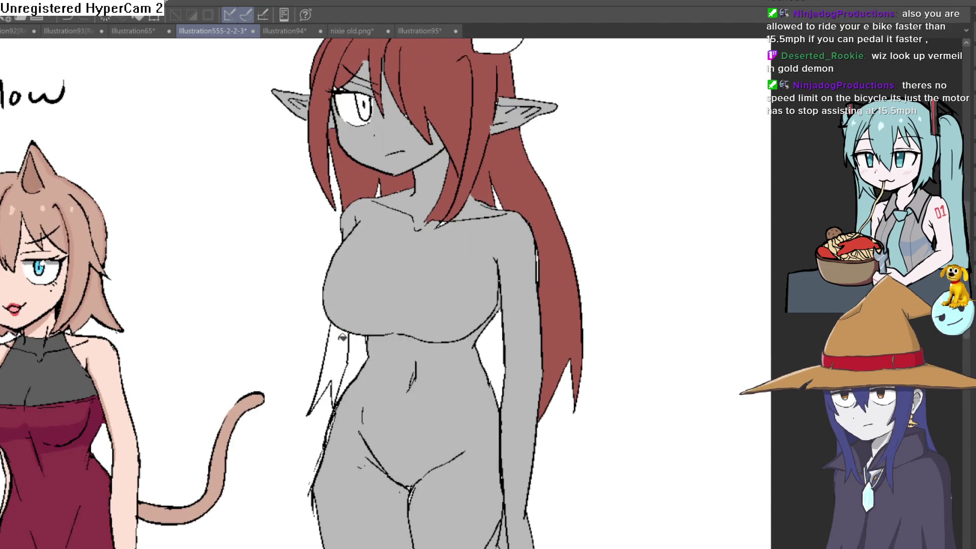
{"action": "scroll", "coordinate": [342, 336], "scroll_direction": "down", "scroll_amount": 3}
{"action": "scroll", "coordinate": [509, 315], "scroll_direction": "up", "scroll_amount": 4}
{"action": "left_click", "coordinate": [546, 305]}
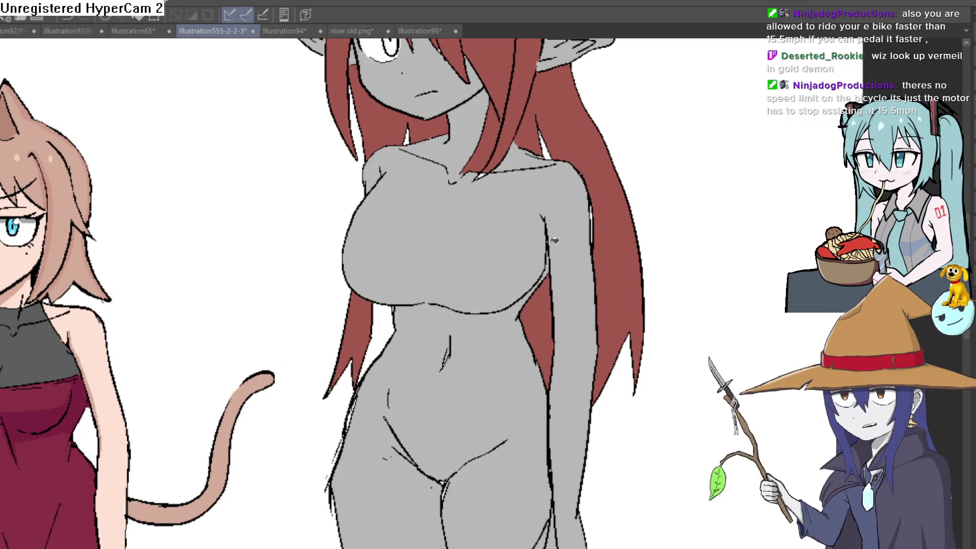
{"action": "scroll", "coordinate": [560, 245], "scroll_direction": "down", "scroll_amount": 3}
{"action": "left_click_drag", "start_coordinate": [578, 256], "coordinate": [561, 250]}
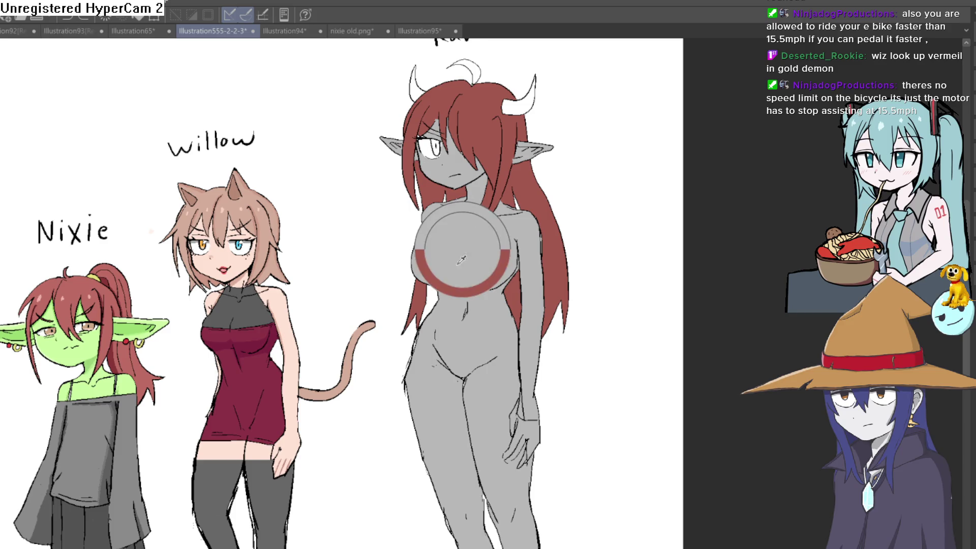
{"action": "scroll", "coordinate": [554, 267], "scroll_direction": "down", "scroll_amount": 2}
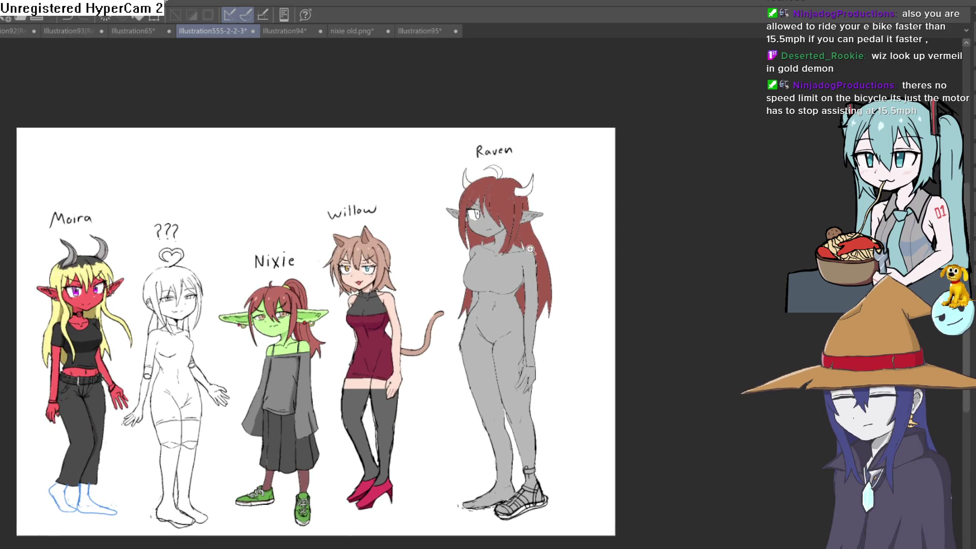
{"action": "scroll", "coordinate": [559, 231], "scroll_direction": "up", "scroll_amount": 5}
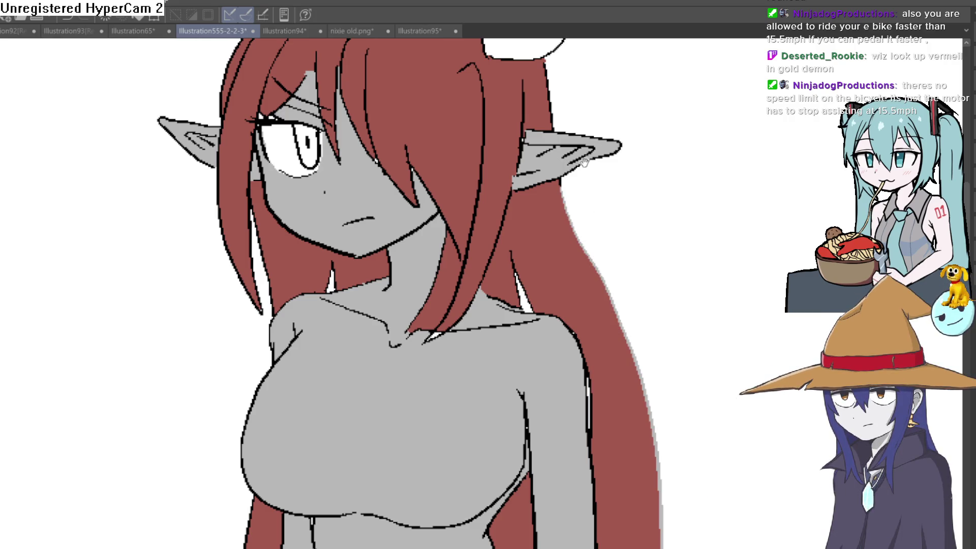
{"action": "scroll", "coordinate": [651, 252], "scroll_direction": "down", "scroll_amount": 5}
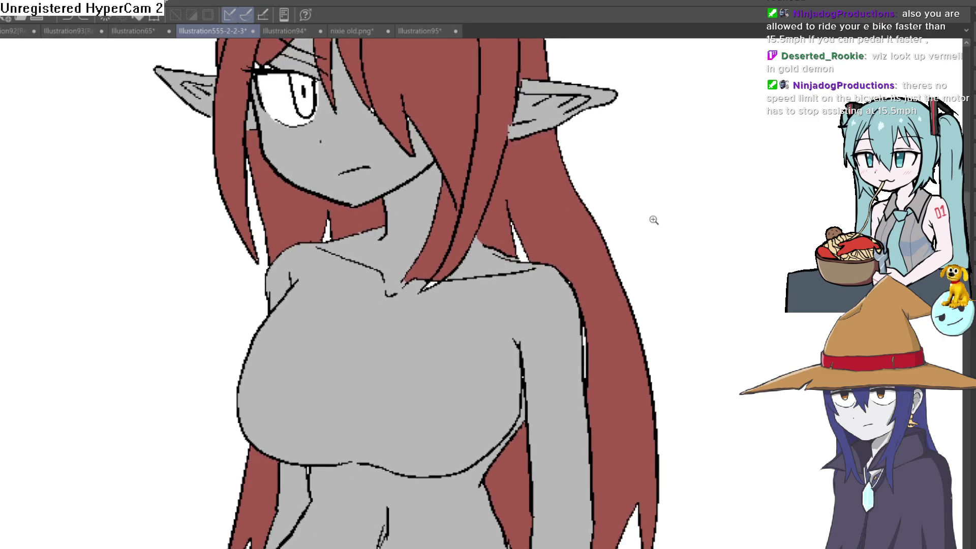
{"action": "scroll", "coordinate": [605, 218], "scroll_direction": "up", "scroll_amount": 3}
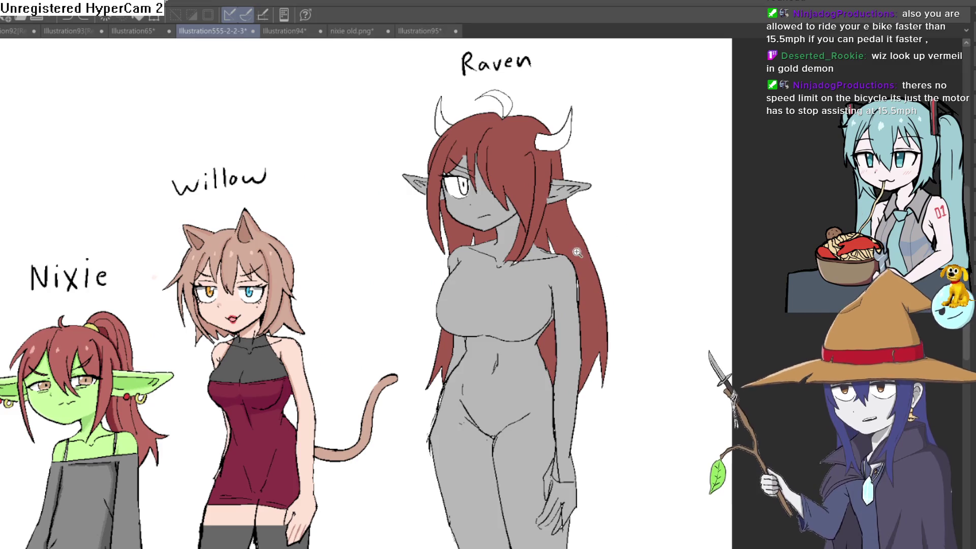
{"action": "scroll", "coordinate": [579, 220], "scroll_direction": "up", "scroll_amount": 3}
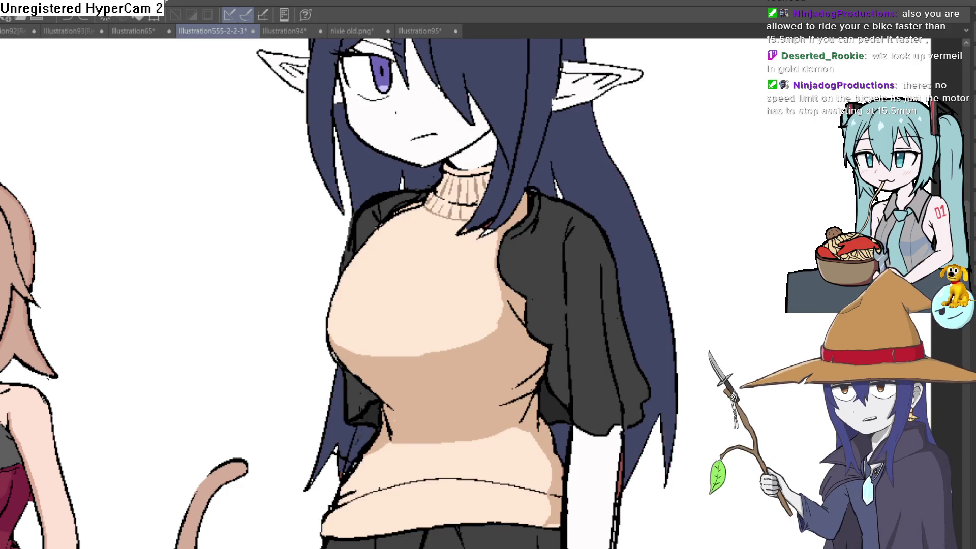
{"action": "scroll", "coordinate": [586, 310], "scroll_direction": "down", "scroll_amount": 4}
{"action": "scroll", "coordinate": [586, 309], "scroll_direction": "up", "scroll_amount": 2}
{"action": "scroll", "coordinate": [586, 309], "scroll_direction": "down", "scroll_amount": 2}
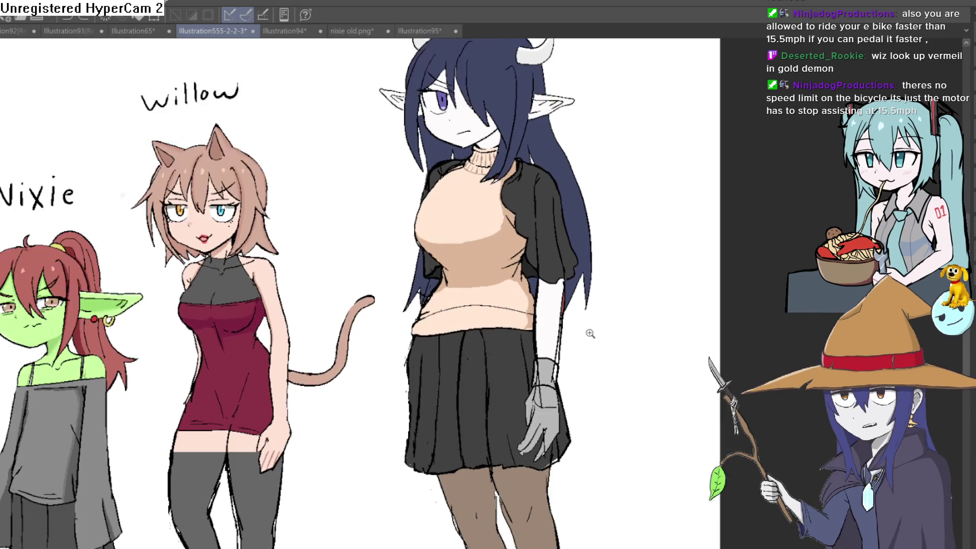
{"action": "scroll", "coordinate": [585, 320], "scroll_direction": "down", "scroll_amount": 1}
{"action": "scroll", "coordinate": [584, 336], "scroll_direction": "up", "scroll_amount": 3}
{"action": "scroll", "coordinate": [590, 328], "scroll_direction": "down", "scroll_amount": 1}
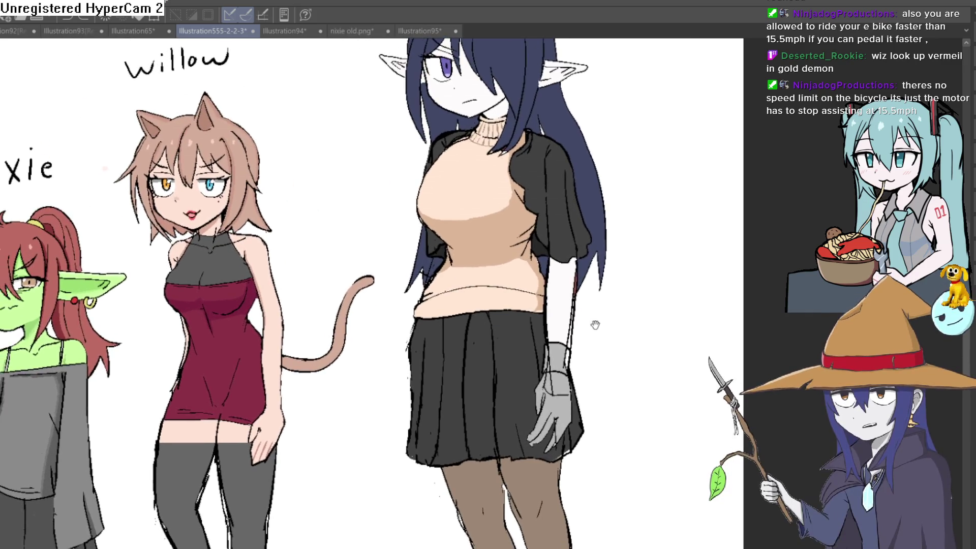
{"action": "scroll", "coordinate": [574, 330], "scroll_direction": "down", "scroll_amount": 2}
{"action": "scroll", "coordinate": [580, 312], "scroll_direction": "down", "scroll_amount": 1}
{"action": "scroll", "coordinate": [580, 311], "scroll_direction": "up", "scroll_amount": 2}
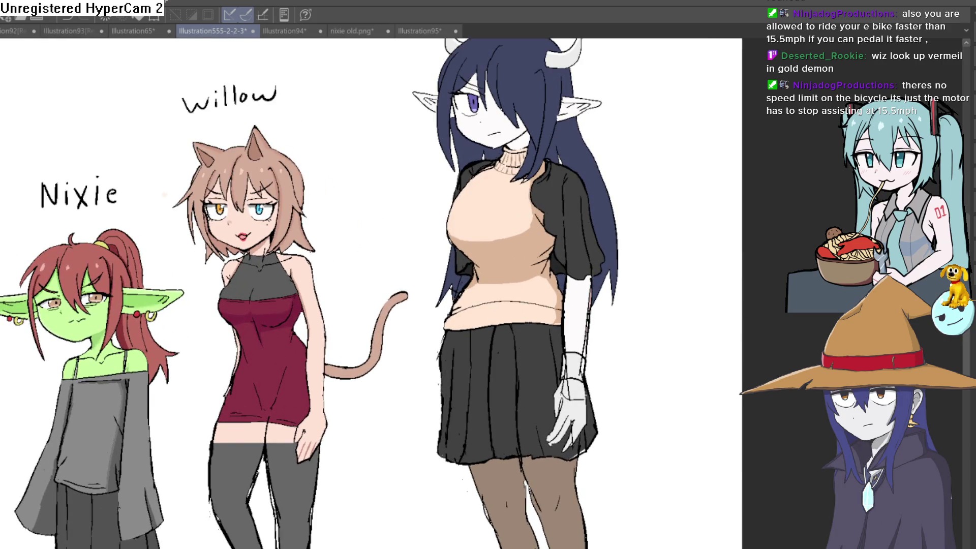
{"action": "key", "text": "ctrl+z"}
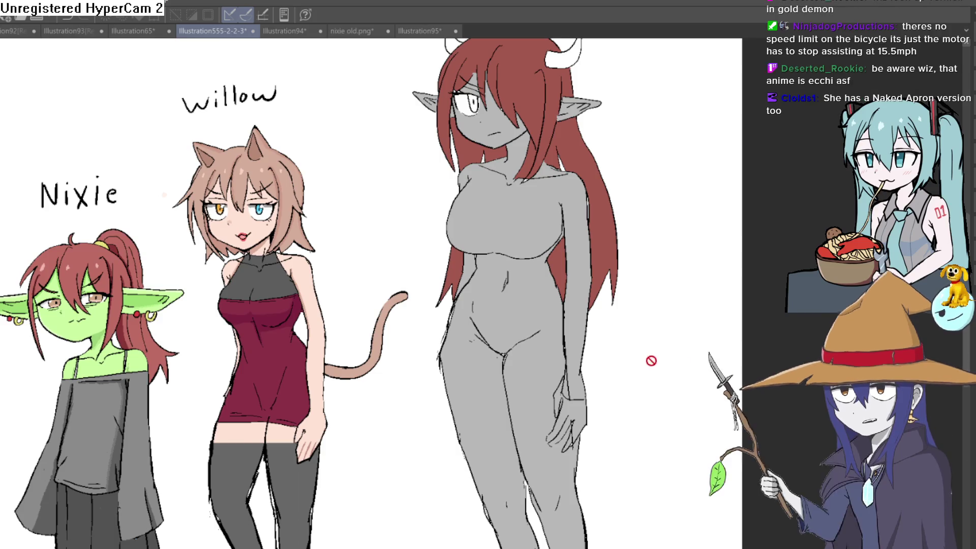
Step: Restore Raven's ab lines and frame her torso in the view
{"action": "scroll", "coordinate": [672, 351], "scroll_direction": "up", "scroll_amount": 2}
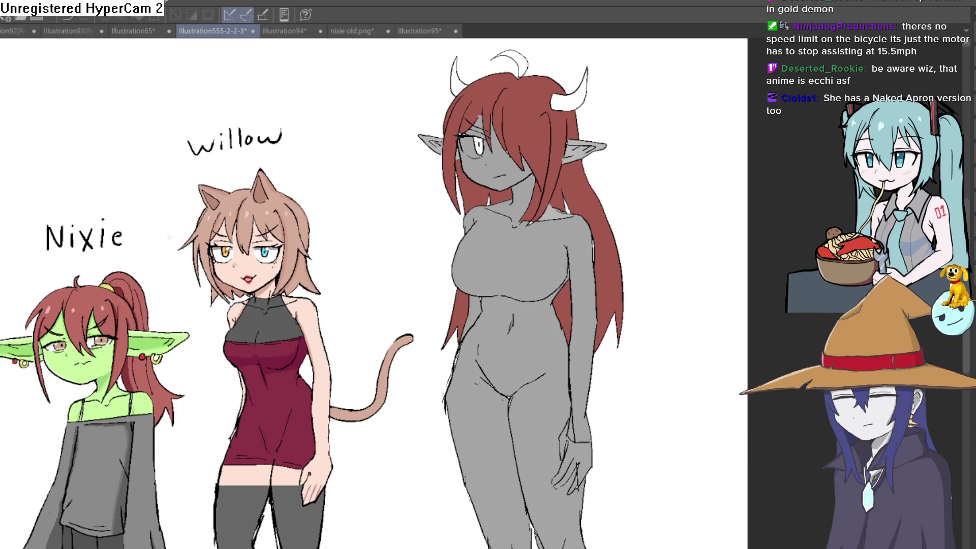
{"action": "key", "text": "ctrl+y"}
{"action": "key", "text": "ctrl+z"}
{"action": "key", "text": "ctrl+y"}
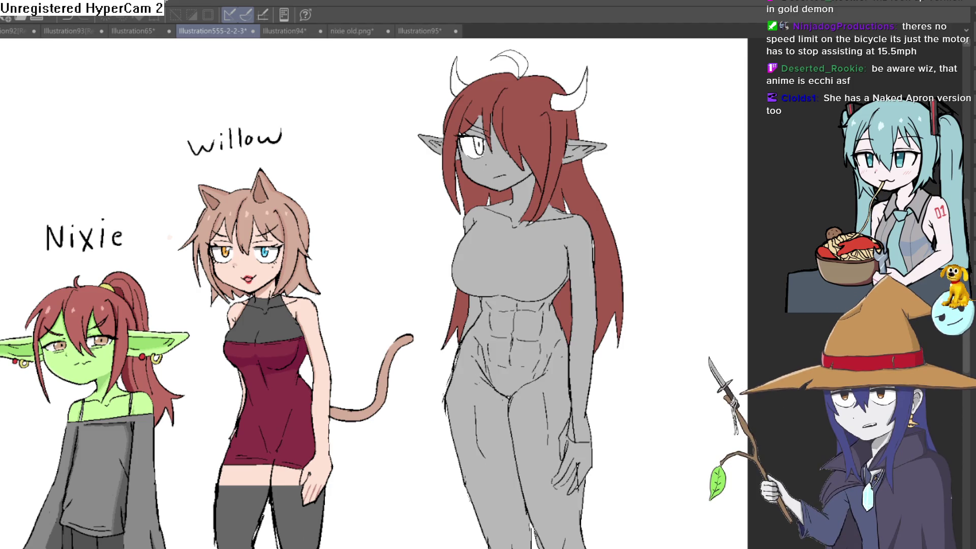
{"action": "scroll", "coordinate": [474, 329], "scroll_direction": "up", "scroll_amount": 5}
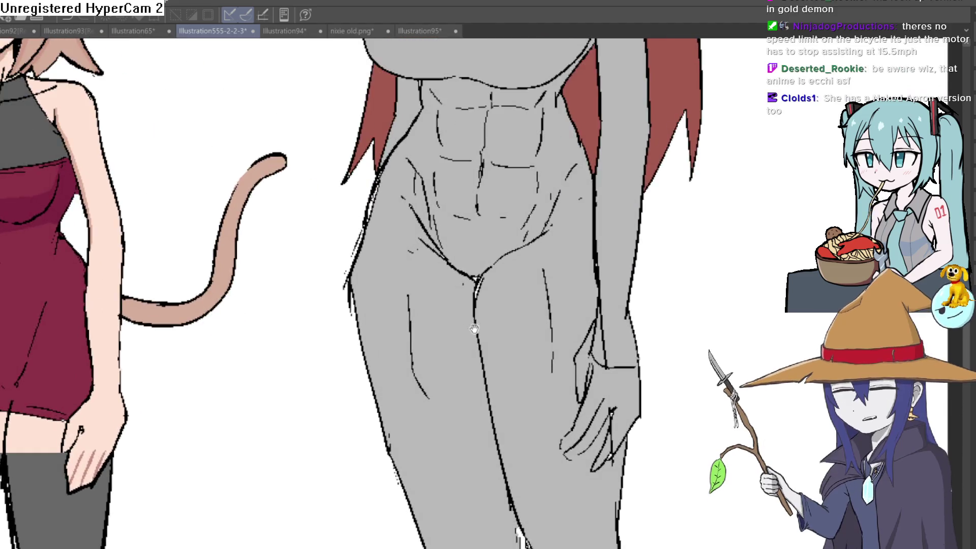
{"action": "left_click_drag", "start_coordinate": [474, 329], "coordinate": [487, 384]}
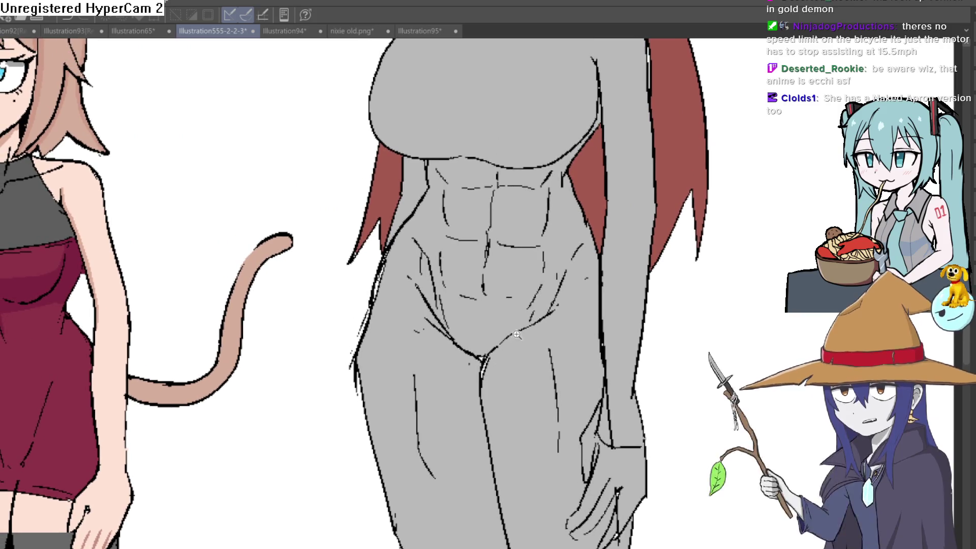
{"action": "scroll", "coordinate": [508, 346], "scroll_direction": "down", "scroll_amount": 1}
{"action": "scroll", "coordinate": [522, 345], "scroll_direction": "down", "scroll_amount": 2}
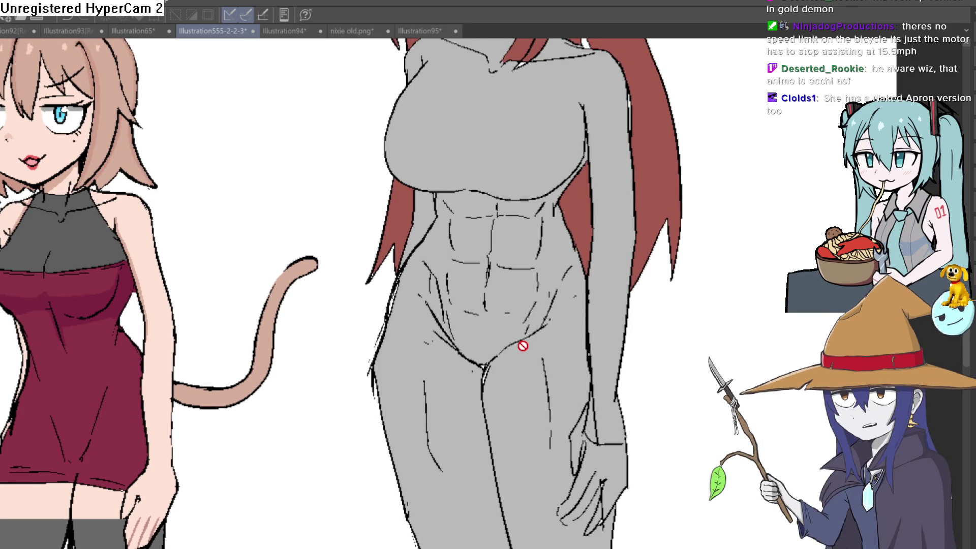
{"action": "mouse_move", "coordinate": [524, 348]}
{"action": "left_mouse_down"}
{"action": "mouse_move", "coordinate": [525, 311]}
{"action": "mouse_move", "coordinate": [525, 349]}
{"action": "mouse_move", "coordinate": [516, 323]}
{"action": "mouse_move", "coordinate": [540, 307]}
{"action": "mouse_move", "coordinate": [600, 347]}
{"action": "mouse_move", "coordinate": [534, 347]}
{"action": "mouse_move", "coordinate": [618, 348]}
{"action": "mouse_move", "coordinate": [599, 372]}
{"action": "mouse_move", "coordinate": [602, 386]}
{"action": "mouse_move", "coordinate": [653, 346]}
{"action": "left_mouse_up"}
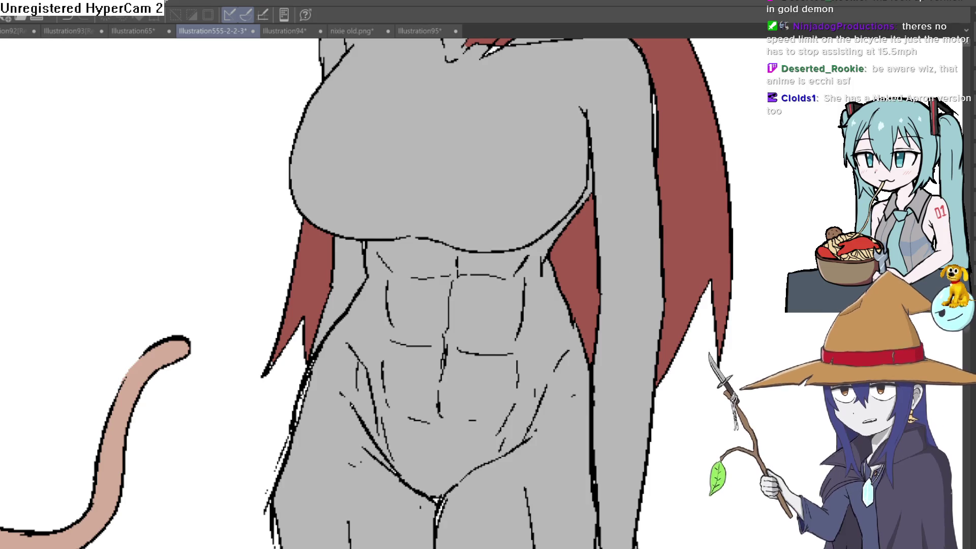
Step: Toggle the ab lines off and on repeatedly to compare, ending with them kept
{"action": "key", "text": "ctrl+z"}
{"action": "key", "text": "ctrl+y"}
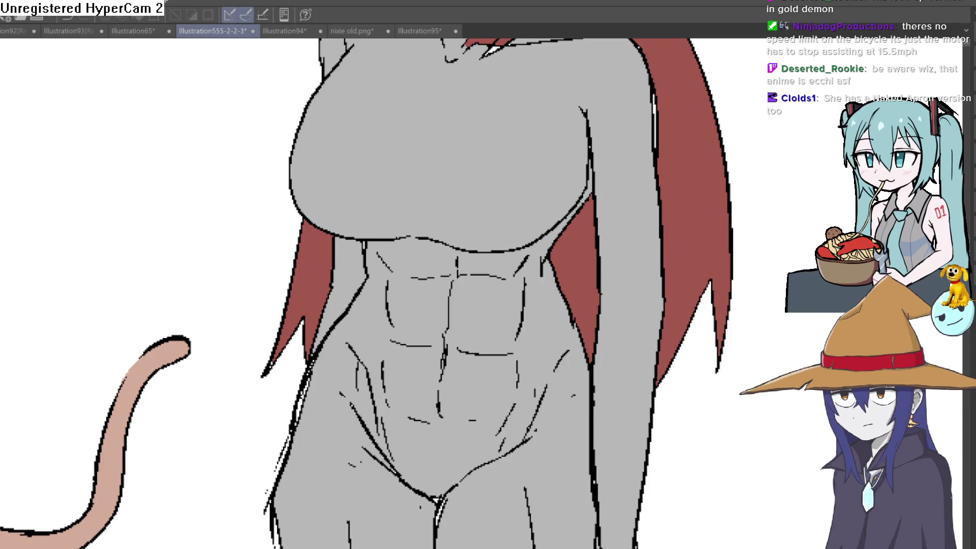
{"action": "key", "text": "ctrl+z"}
{"action": "key", "text": "ctrl+y"}
{"action": "key", "text": "ctrl+z"}
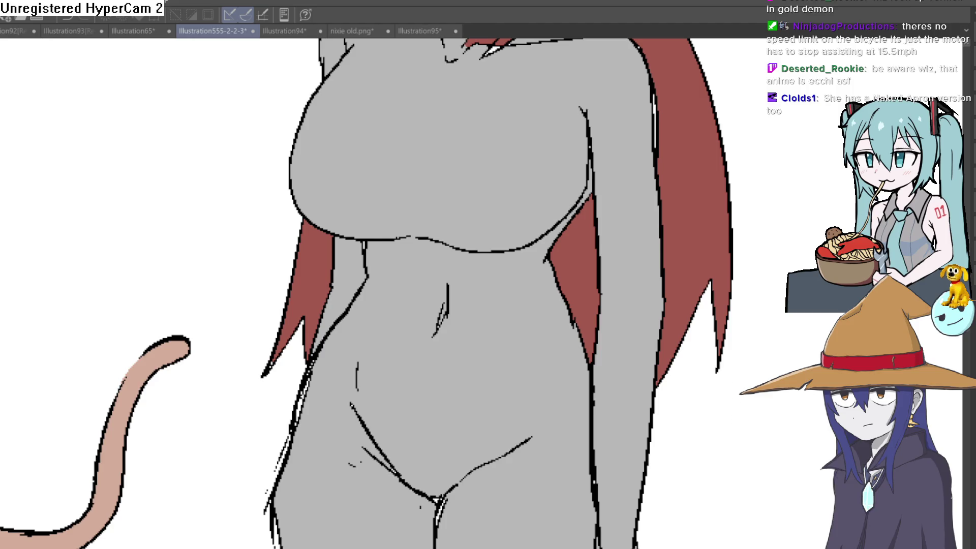
{"action": "key", "text": "ctrl+y"}
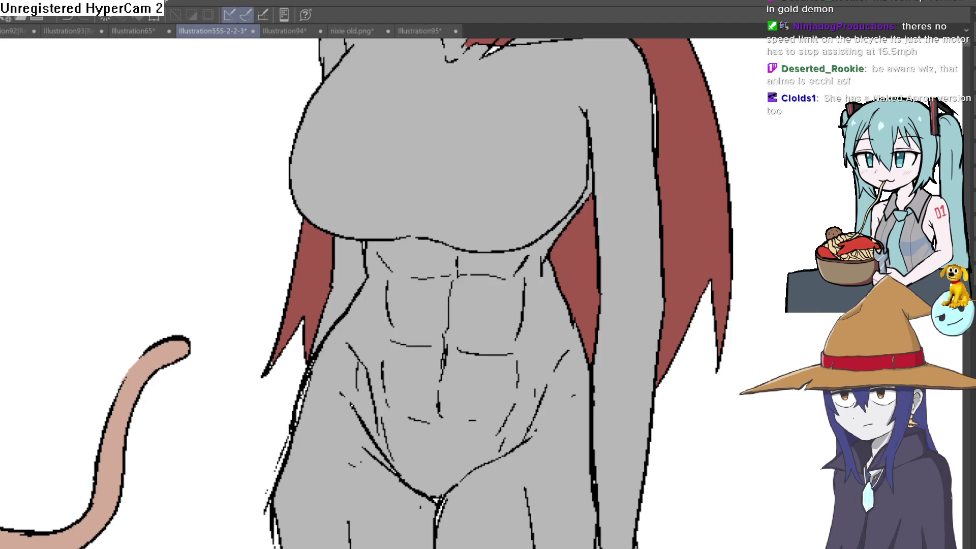
{"action": "key", "text": "ctrl+z"}
{"action": "key", "text": "ctrl+y"}
{"action": "key", "text": "ctrl+z"}
{"action": "key", "text": "ctrl+y"}
{"action": "key", "text": "ctrl+z"}
{"action": "key", "text": "ctrl+y"}
{"action": "key", "text": "ctrl+z"}
{"action": "key", "text": "ctrl+y"}
{"action": "key", "text": "ctrl+z"}
{"action": "key", "text": "ctrl+y"}
{"action": "key", "text": "ctrl+z"}
{"action": "key", "text": "ctrl+y"}
{"action": "key", "text": "ctrl+z"}
{"action": "key", "text": "ctrl+y"}
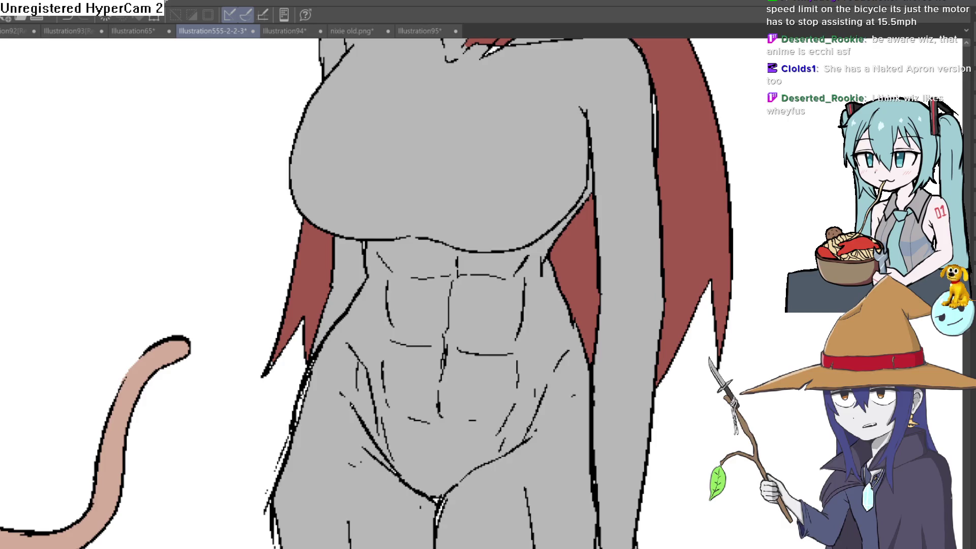
{"action": "scroll", "coordinate": [713, 407], "scroll_direction": "down", "scroll_amount": 3}
{"action": "left_click_drag", "start_coordinate": [676, 336], "coordinate": [666, 400]}
{"action": "scroll", "coordinate": [663, 394], "scroll_direction": "down", "scroll_amount": 2}
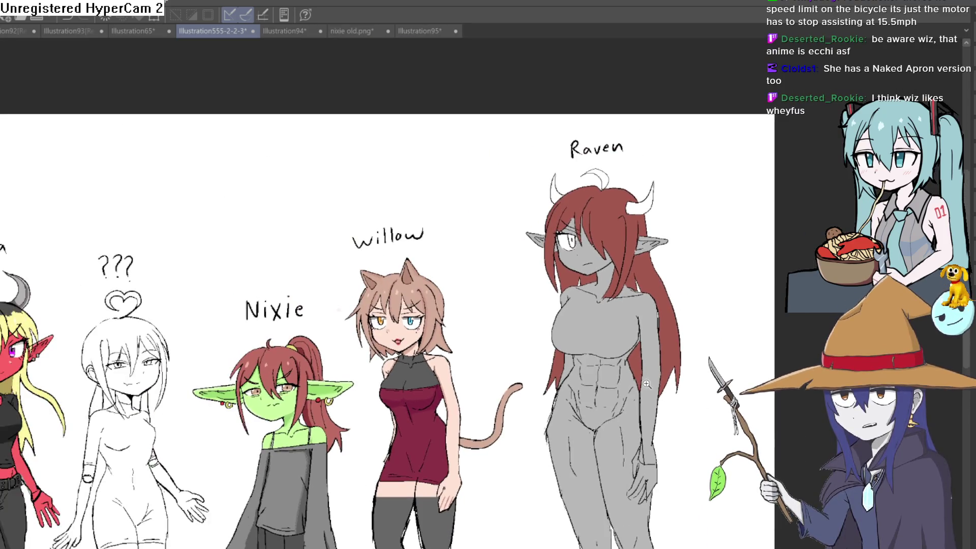
{"action": "scroll", "coordinate": [654, 382], "scroll_direction": "up", "scroll_amount": 3}
{"action": "scroll", "coordinate": [654, 382], "scroll_direction": "up", "scroll_amount": 1}
{"action": "scroll", "coordinate": [655, 379], "scroll_direction": "up", "scroll_amount": 3}
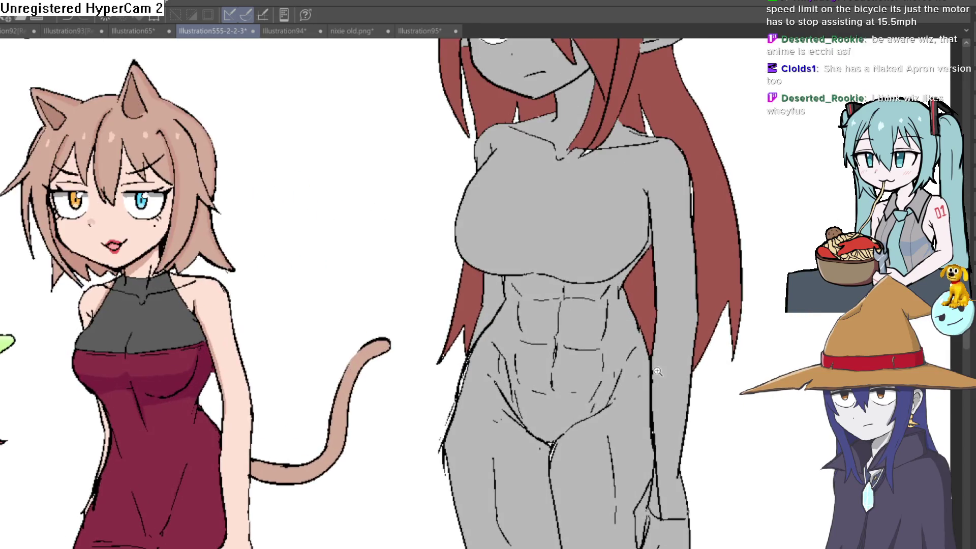
{"action": "scroll", "coordinate": [659, 374], "scroll_direction": "down", "scroll_amount": 5}
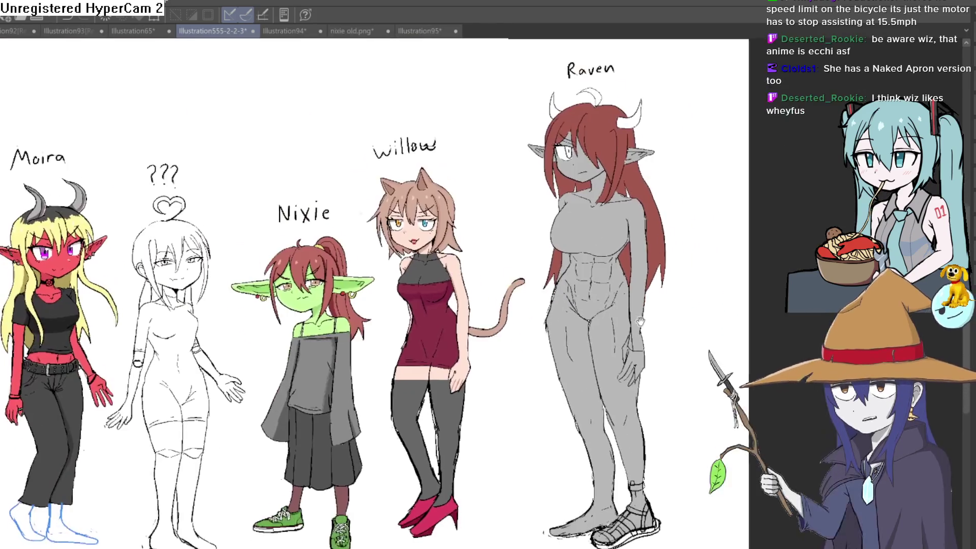
{"action": "scroll", "coordinate": [641, 325], "scroll_direction": "up", "scroll_amount": 4}
{"action": "scroll", "coordinate": [636, 381], "scroll_direction": "down", "scroll_amount": 2}
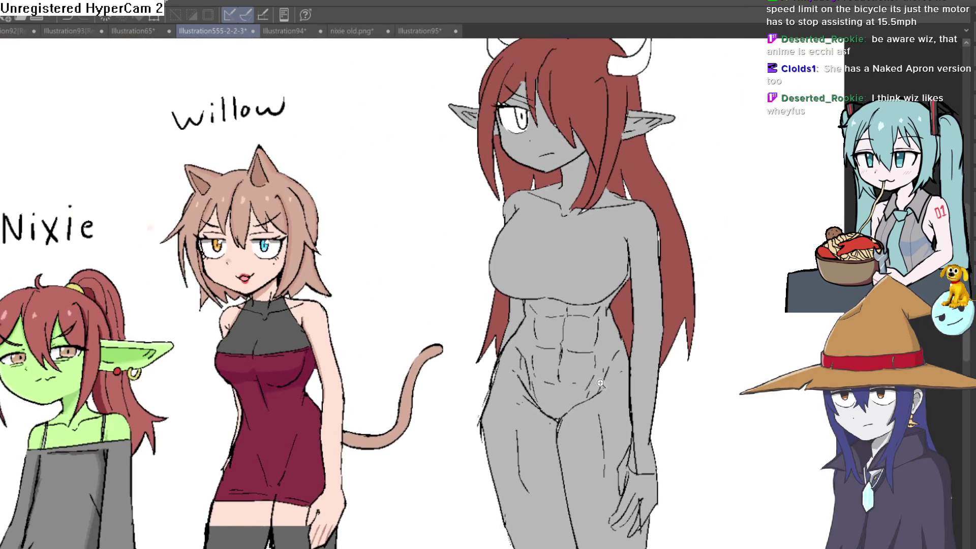
{"action": "scroll", "coordinate": [600, 383], "scroll_direction": "up", "scroll_amount": 3}
{"action": "scroll", "coordinate": [610, 387], "scroll_direction": "down", "scroll_amount": 2}
{"action": "mouse_move", "coordinate": [600, 325]}
{"action": "left_mouse_down"}
{"action": "mouse_move", "coordinate": [639, 410]}
{"action": "mouse_move", "coordinate": [627, 391]}
{"action": "left_mouse_up"}
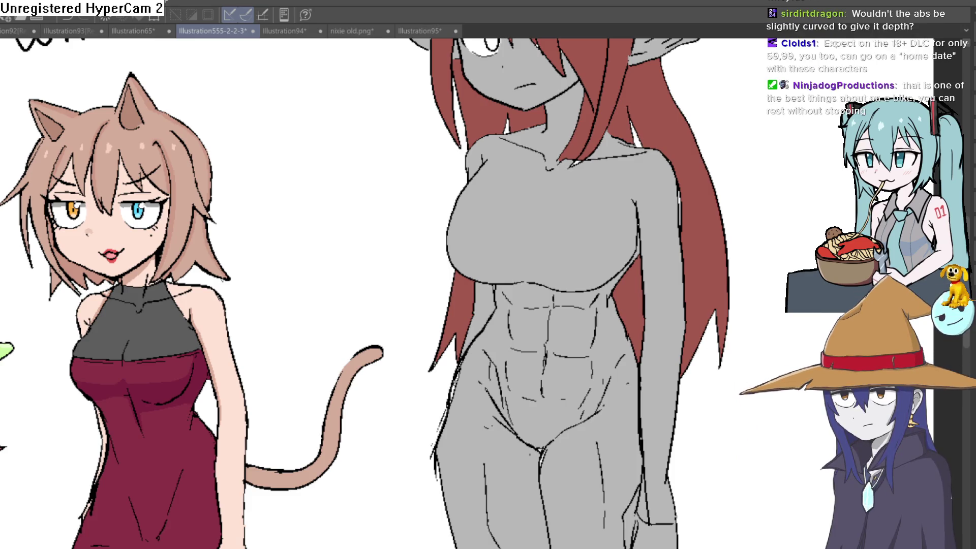
{"action": "left_click_drag", "start_coordinate": [576, 372], "coordinate": [573, 260]}
{"action": "scroll", "coordinate": [781, 301], "scroll_direction": "down", "scroll_amount": 3}
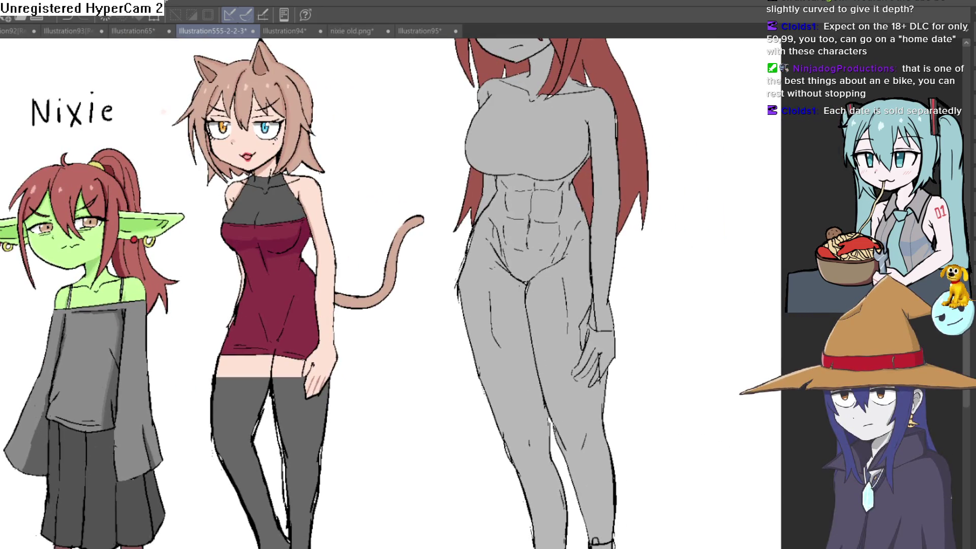
{"action": "scroll", "coordinate": [564, 200], "scroll_direction": "up", "scroll_amount": 3}
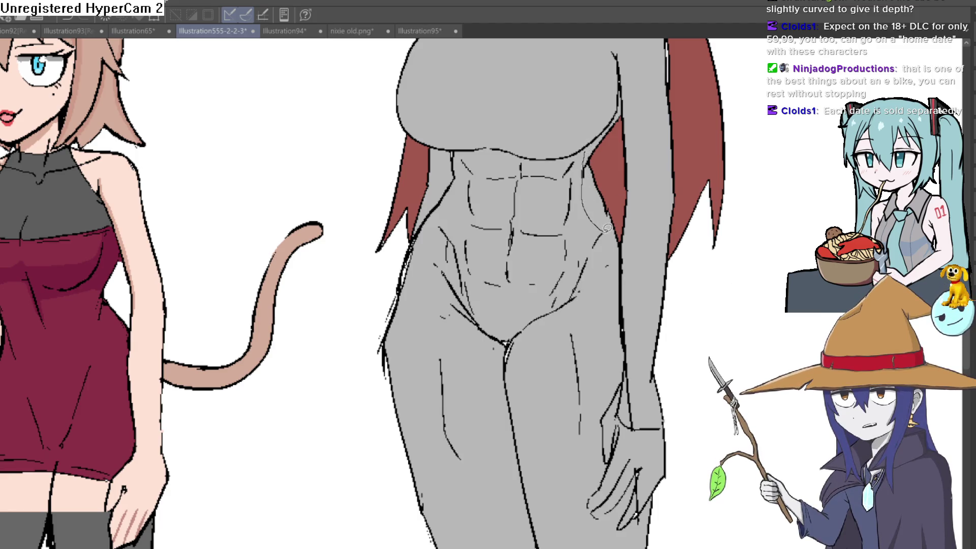
{"action": "key", "text": "ctrl+z"}
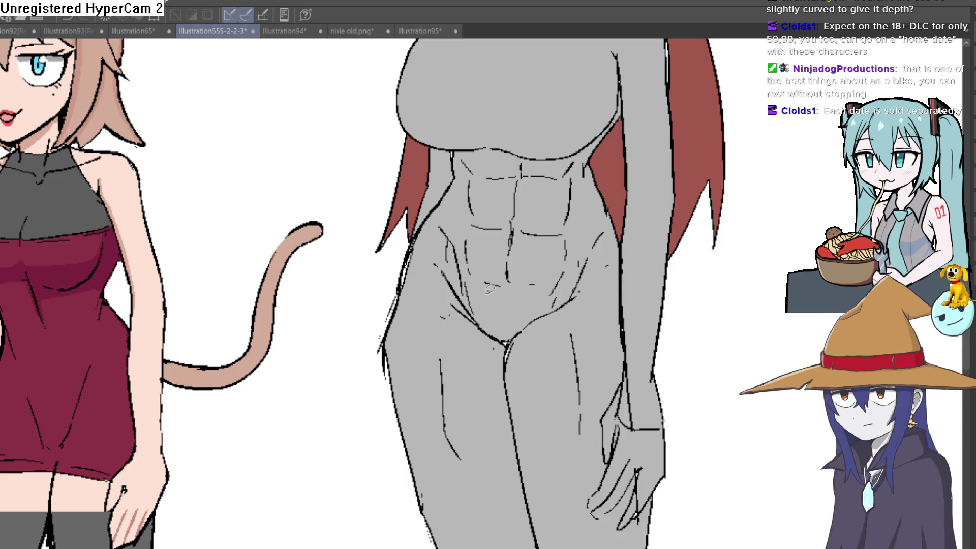
{"action": "mouse_move", "coordinate": [583, 155]}
{"action": "left_mouse_down"}
{"action": "mouse_move", "coordinate": [504, 243]}
{"action": "mouse_move", "coordinate": [509, 178]}
{"action": "left_mouse_up"}
{"action": "key", "text": "ctrl+d"}
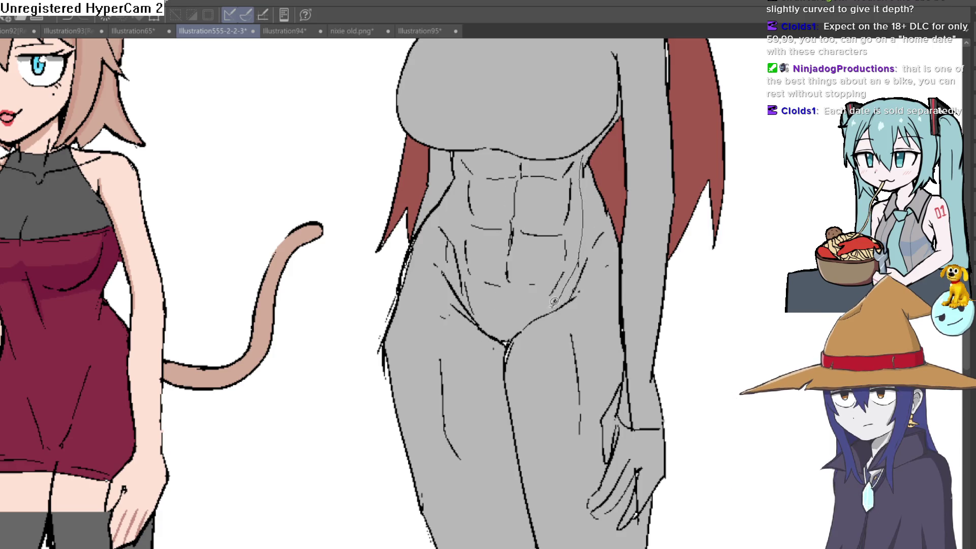
{"action": "mouse_move", "coordinate": [454, 195]}
{"action": "left_mouse_down"}
{"action": "mouse_move", "coordinate": [455, 153]}
{"action": "mouse_move", "coordinate": [582, 158]}
{"action": "left_mouse_up"}
{"action": "key", "text": "ctrl+t"}
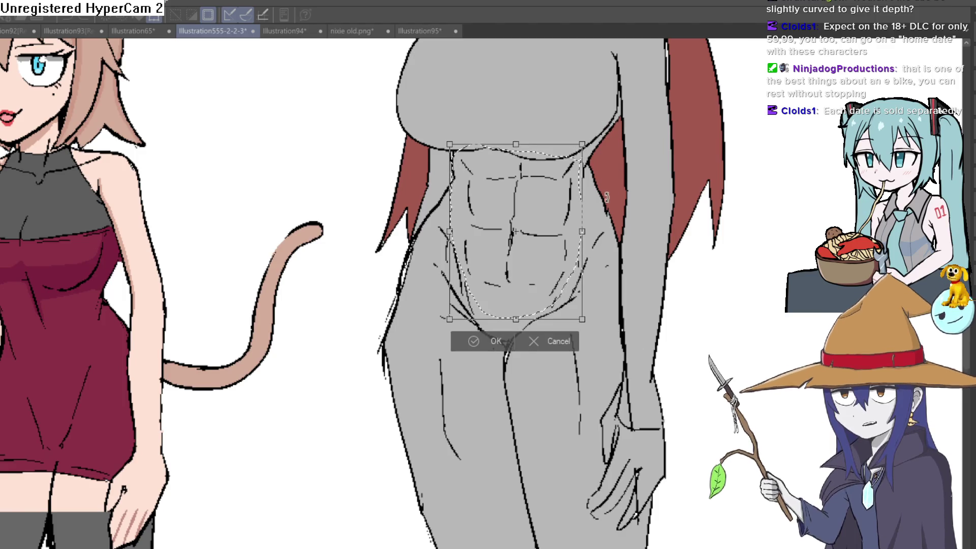
{"action": "left_click_drag", "start_coordinate": [583, 235], "coordinate": [572, 225]}
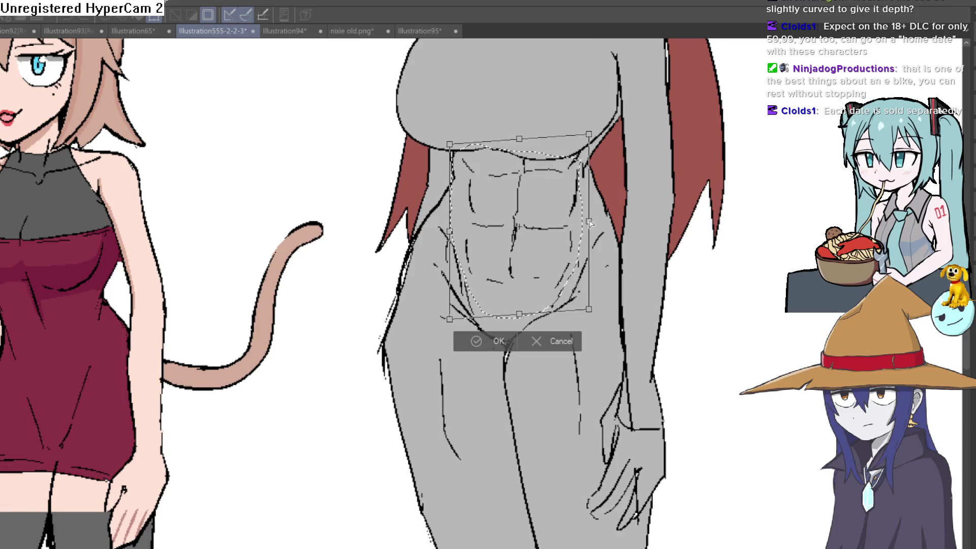
{"action": "left_click_drag", "start_coordinate": [448, 232], "coordinate": [448, 244]}
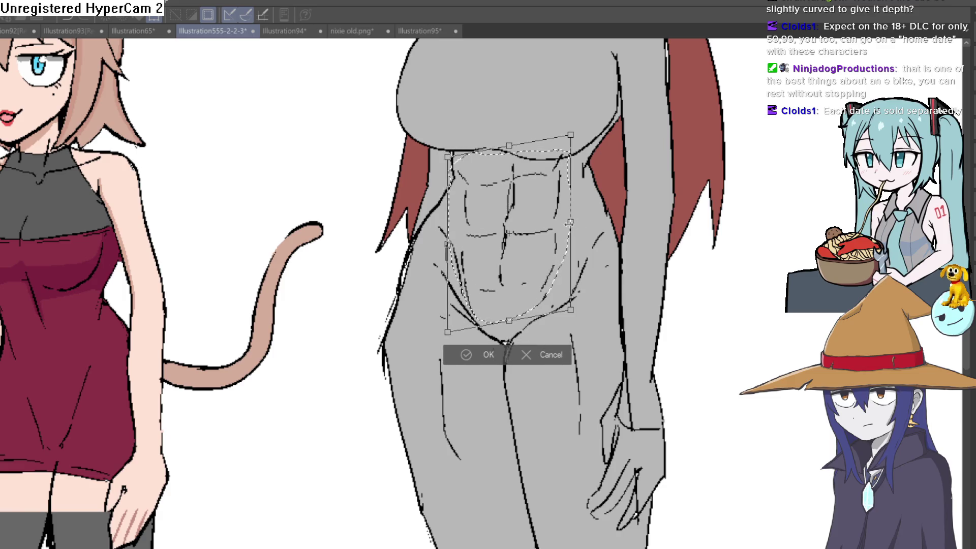
{"action": "left_click_drag", "start_coordinate": [576, 228], "coordinate": [574, 231]}
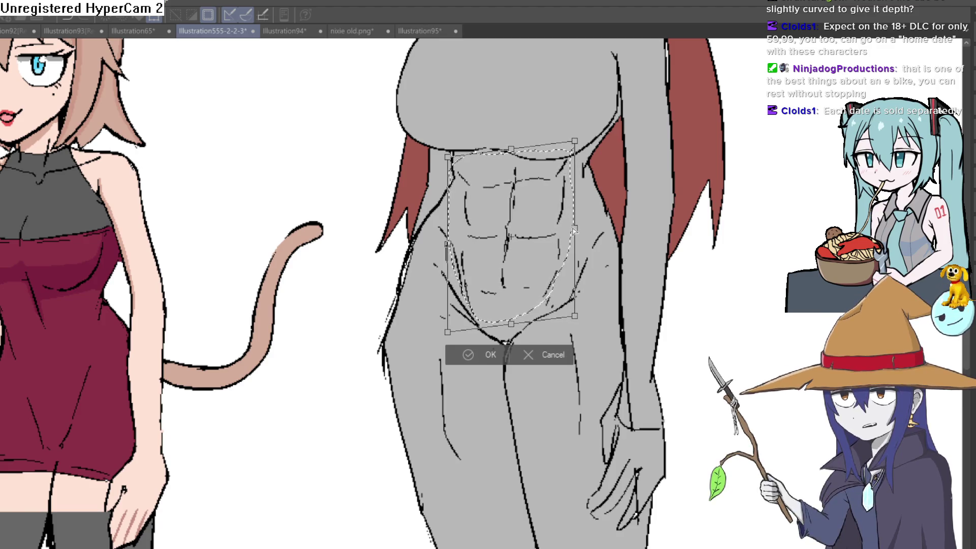
{"action": "left_click", "coordinate": [471, 360]}
{"action": "scroll", "coordinate": [650, 292], "scroll_direction": "down", "scroll_amount": 3}
{"action": "scroll", "coordinate": [635, 293], "scroll_direction": "up", "scroll_amount": 3}
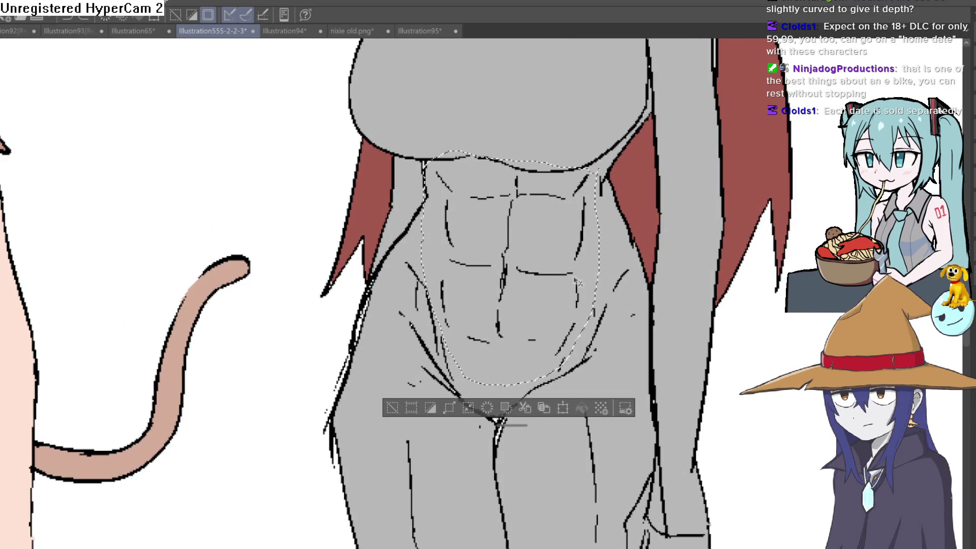
{"action": "key", "text": "ctrl+t"}
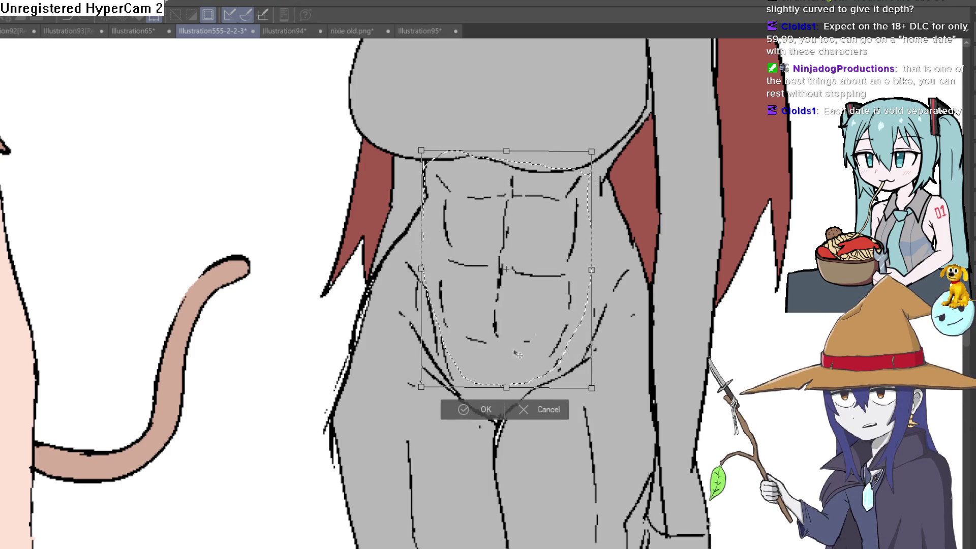
{"action": "key", "text": "Return"}
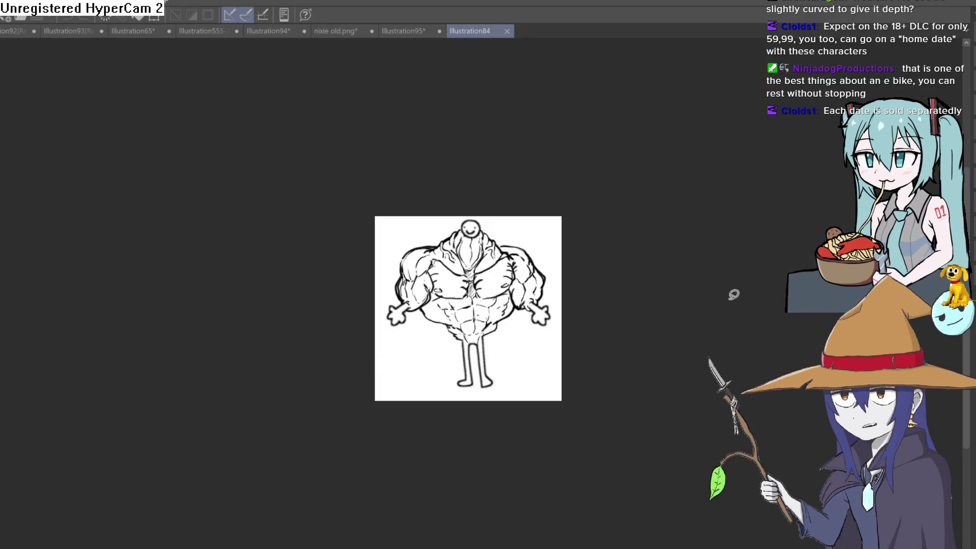
Step: Look at the Illustration95 drawing, then switch back to the Illustration555-2-2-3 lineup
{"action": "scroll", "coordinate": [447, 264], "scroll_direction": "up", "scroll_amount": 3}
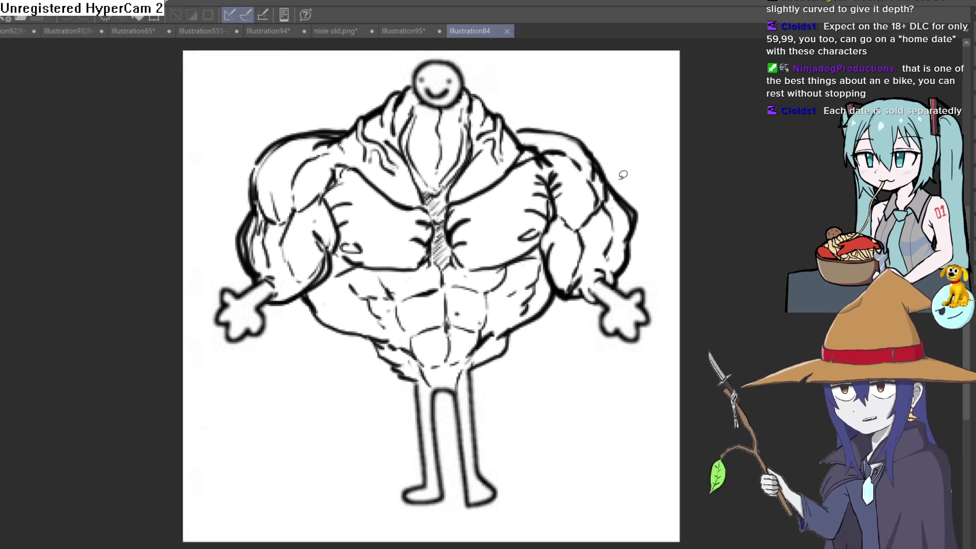
{"action": "left_click", "coordinate": [400, 31]}
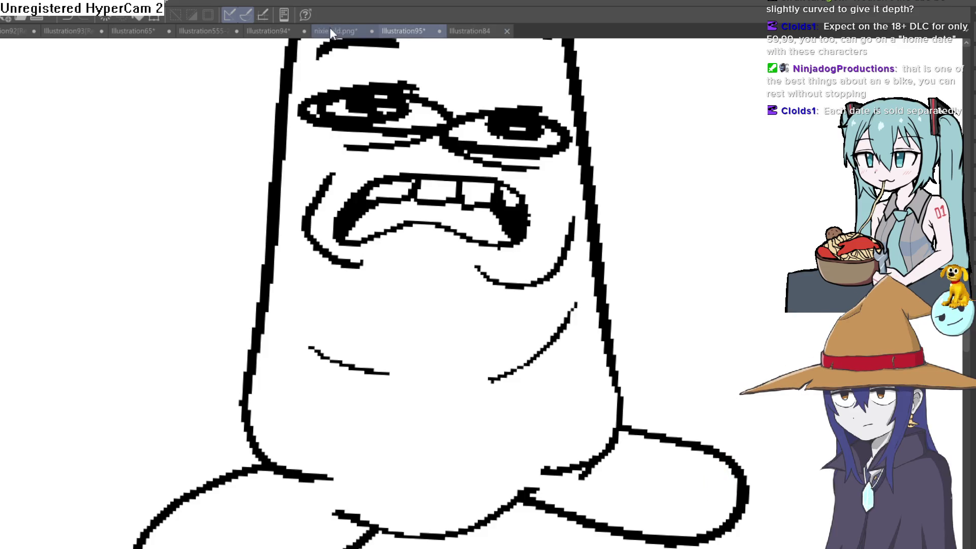
{"action": "left_click", "coordinate": [200, 31]}
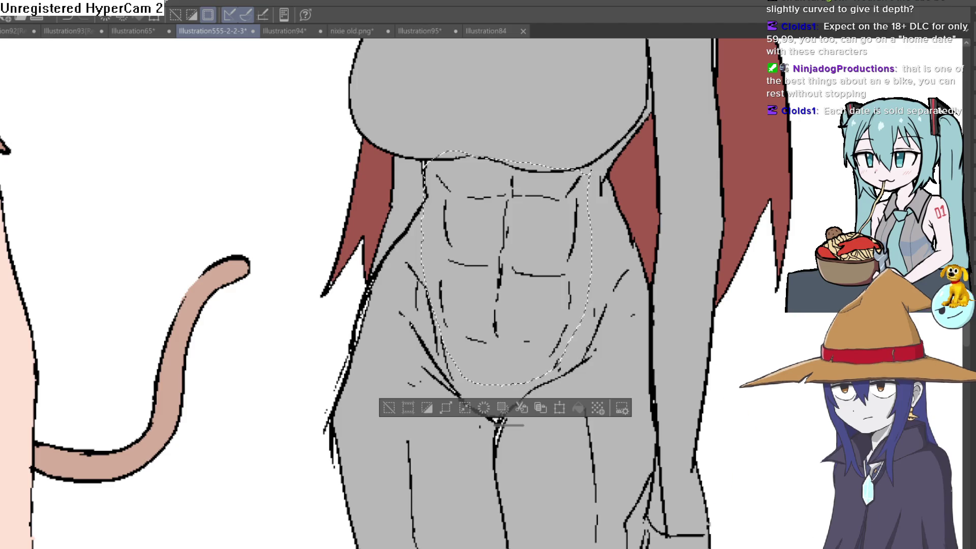
Step: Deselect and undo the detailed abs strokes so Raven's stomach is smooth again
{"action": "key", "text": "ctrl+d"}
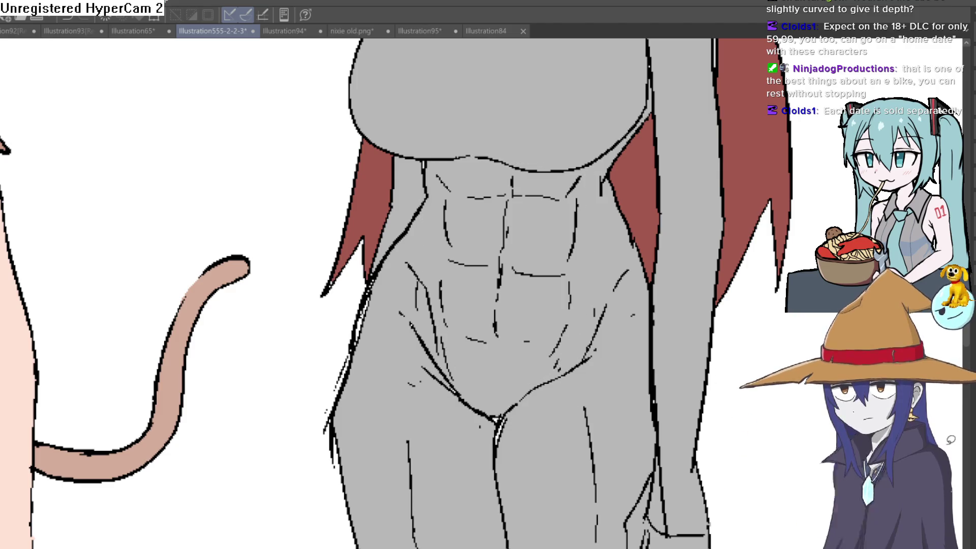
{"action": "key", "text": "ctrl+z"}
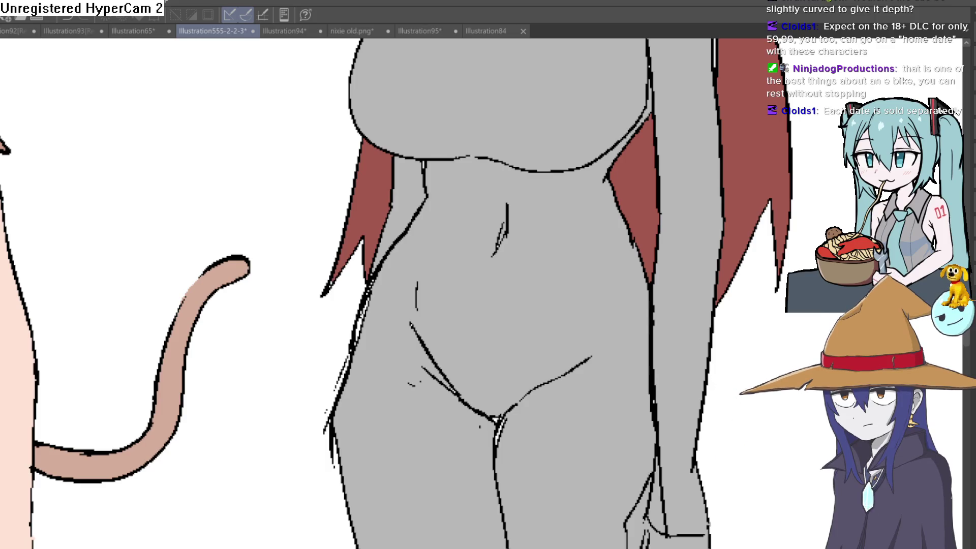
{"action": "scroll", "coordinate": [621, 371], "scroll_direction": "down", "scroll_amount": 5}
{"action": "scroll", "coordinate": [621, 370], "scroll_direction": "up", "scroll_amount": 2}
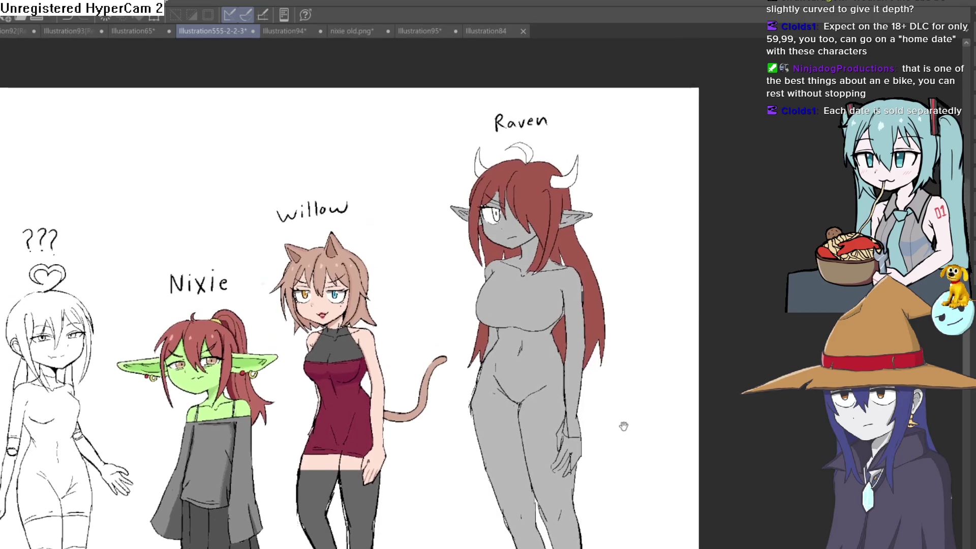
{"action": "scroll", "coordinate": [551, 243], "scroll_direction": "up", "scroll_amount": 4}
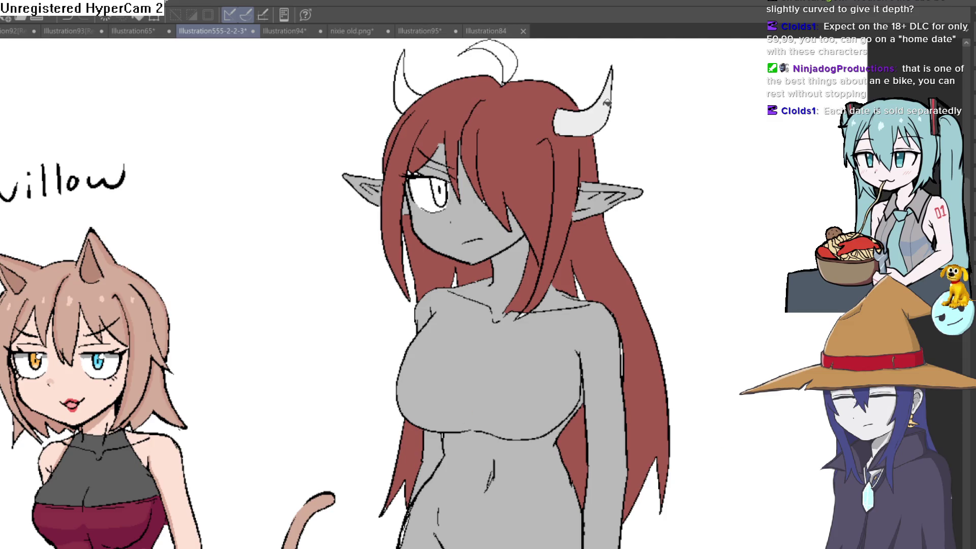
Step: Fill Raven's upright hair strand with the same dark red as her hair
{"action": "left_click_drag", "start_coordinate": [491, 121], "coordinate": [490, 173]}
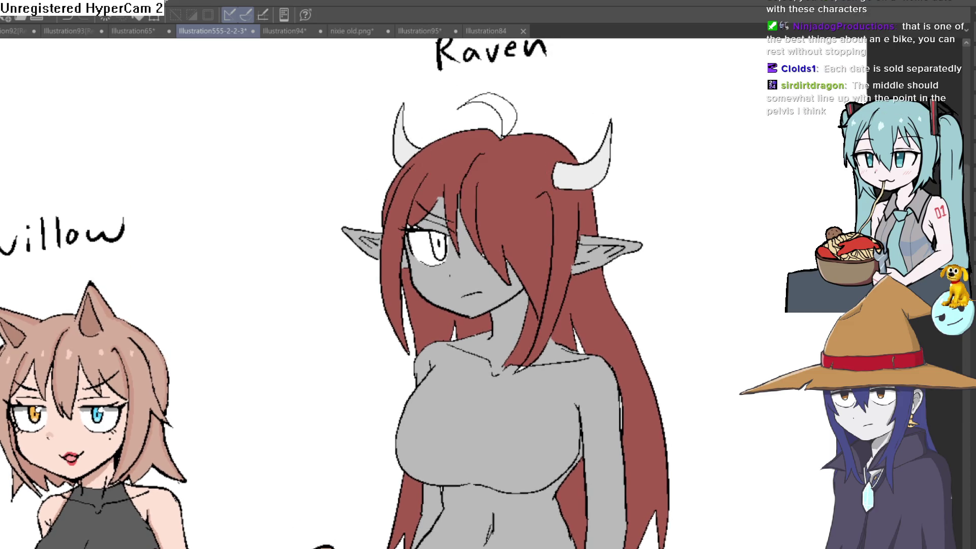
{"action": "left_click", "coordinate": [494, 99]}
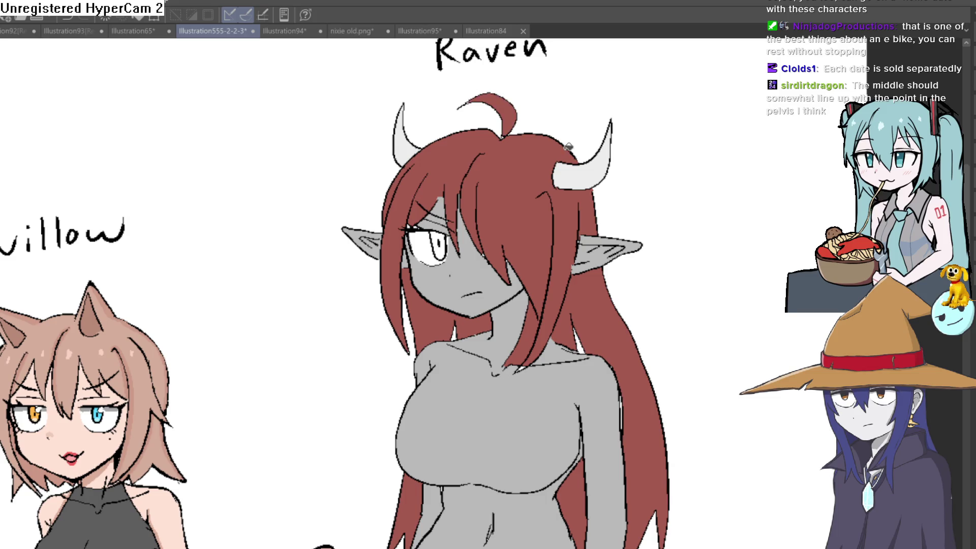
{"action": "scroll", "coordinate": [495, 125], "scroll_direction": "up", "scroll_amount": 5}
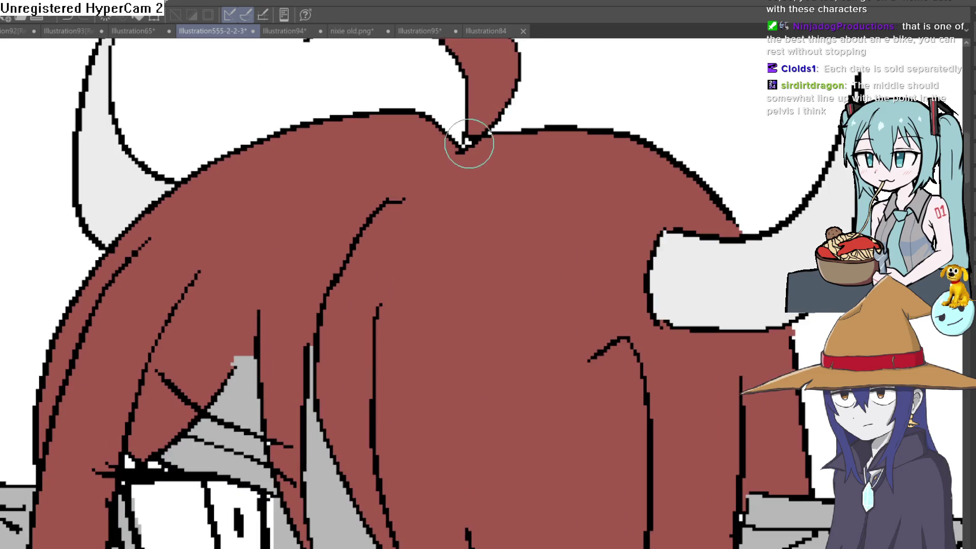
{"action": "scroll", "coordinate": [496, 124], "scroll_direction": "down", "scroll_amount": 5}
{"action": "scroll", "coordinate": [334, 217], "scroll_direction": "up", "scroll_amount": 3}
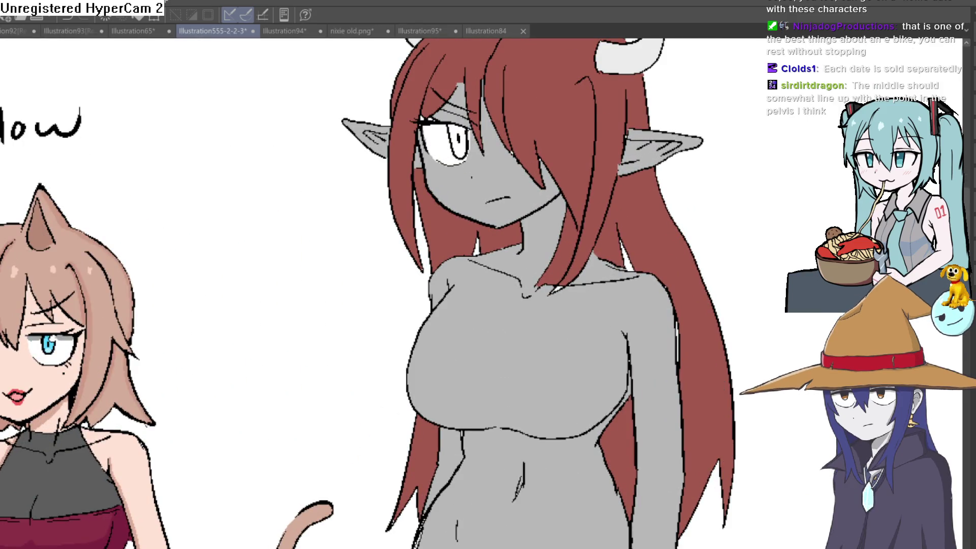
{"action": "scroll", "coordinate": [647, 299], "scroll_direction": "down", "scroll_amount": 4}
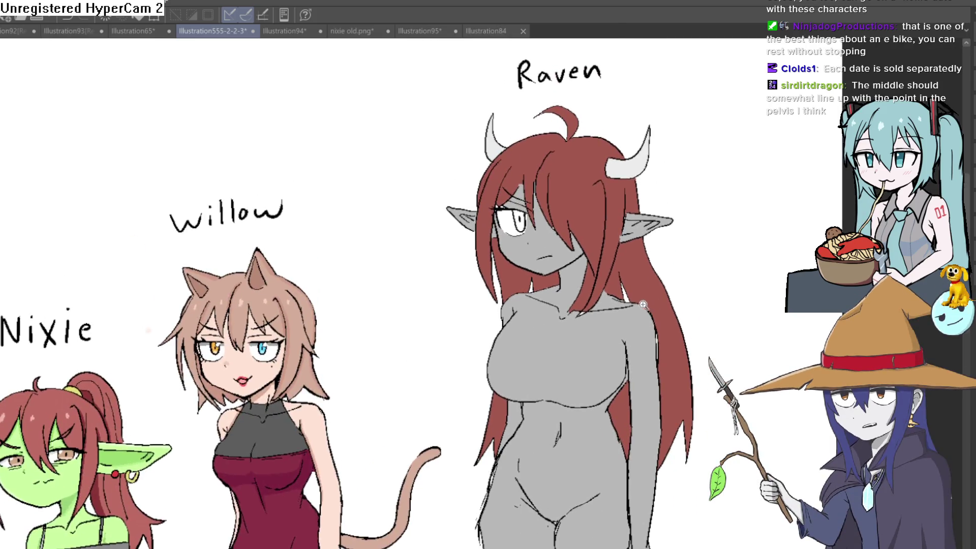
{"action": "scroll", "coordinate": [648, 299], "scroll_direction": "up", "scroll_amount": 4}
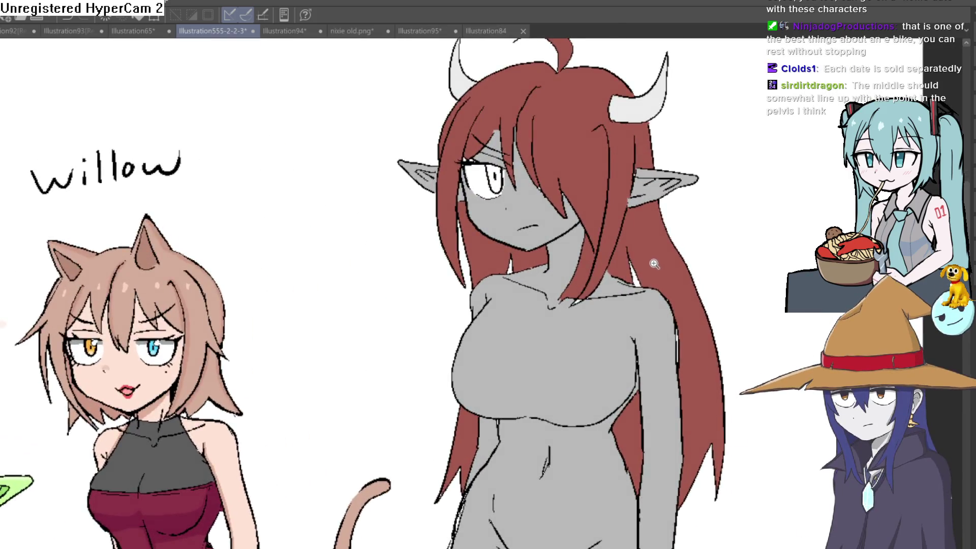
{"action": "scroll", "coordinate": [650, 262], "scroll_direction": "down", "scroll_amount": 4}
{"action": "scroll", "coordinate": [638, 272], "scroll_direction": "up", "scroll_amount": 4}
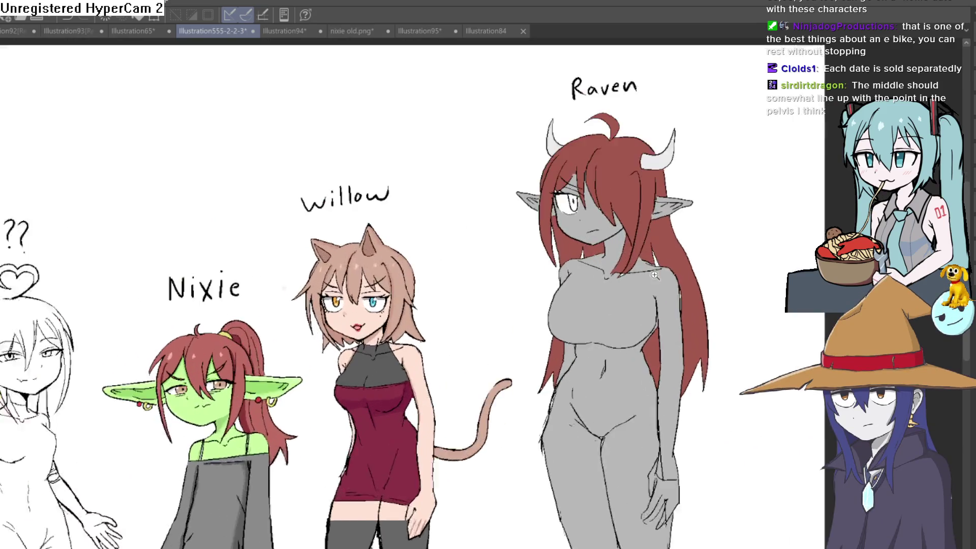
{"action": "scroll", "coordinate": [642, 279], "scroll_direction": "down", "scroll_amount": 3}
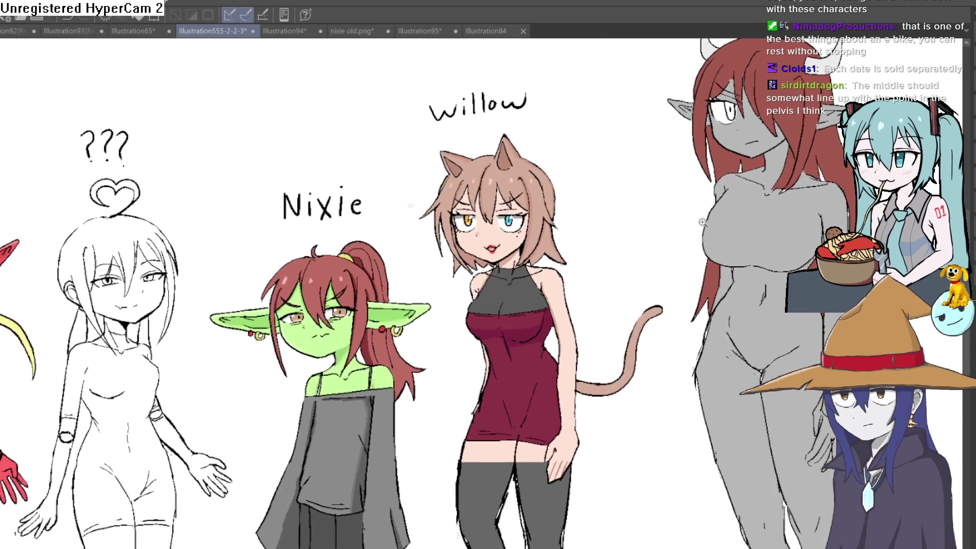
{"action": "scroll", "coordinate": [669, 238], "scroll_direction": "up", "scroll_amount": 5}
Step: Pan over to Nixie the goblin girl and frame her whole head
{"action": "left_click_drag", "start_coordinate": [499, 313], "coordinate": [857, 161]}
{"action": "mouse_move", "coordinate": [456, 265]}
{"action": "left_mouse_down"}
{"action": "mouse_move", "coordinate": [624, 235]}
{"action": "mouse_move", "coordinate": [620, 353]}
{"action": "left_mouse_up"}
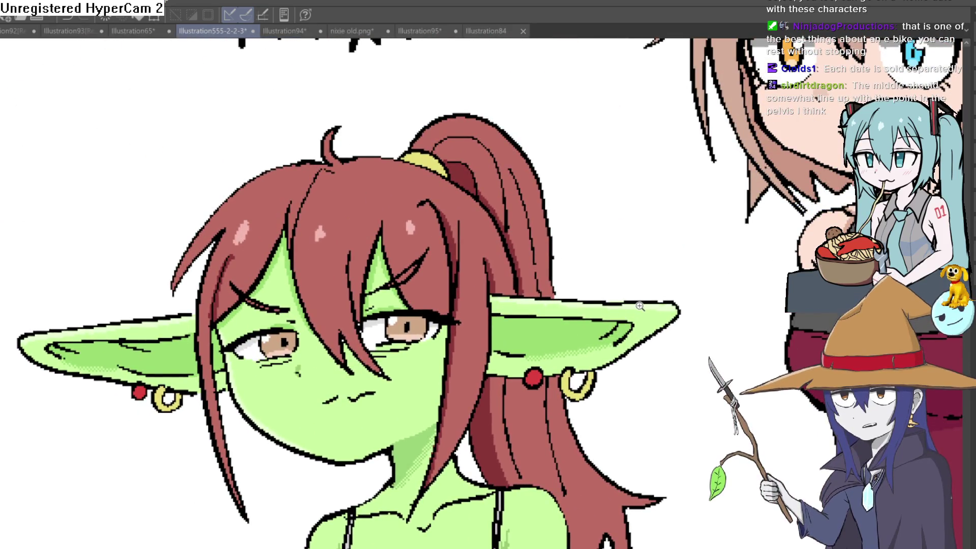
{"action": "scroll", "coordinate": [647, 301], "scroll_direction": "down", "scroll_amount": 1}
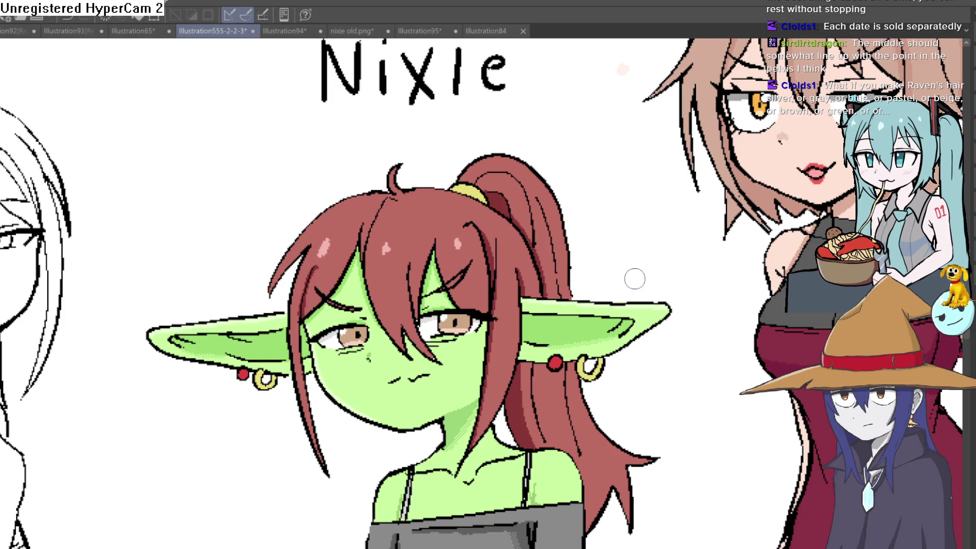
Step: Re-centre the view on Raven's head and torso beside Willow
{"action": "scroll", "coordinate": [642, 265], "scroll_direction": "down", "scroll_amount": 5}
{"action": "scroll", "coordinate": [612, 232], "scroll_direction": "up", "scroll_amount": 5}
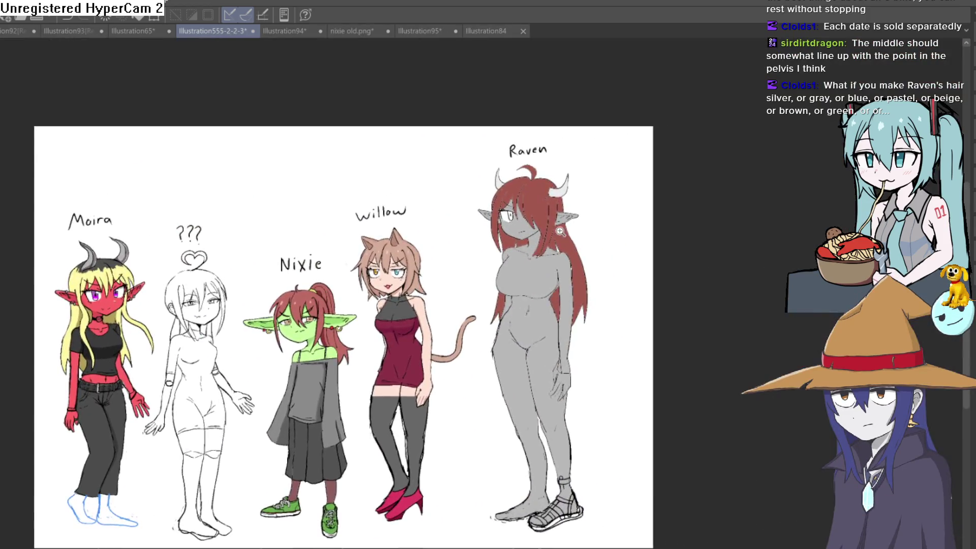
{"action": "left_click_drag", "start_coordinate": [612, 231], "coordinate": [544, 234]}
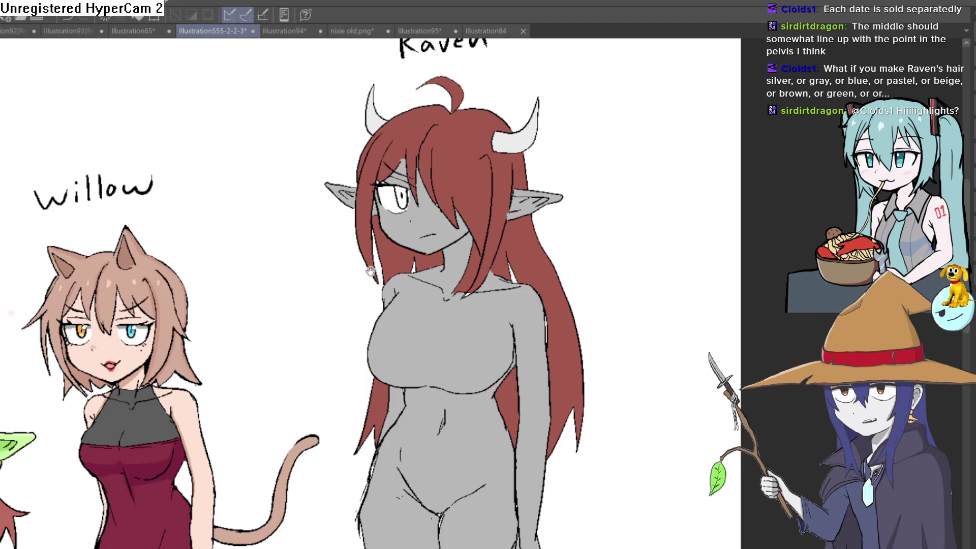
{"action": "left_click_drag", "start_coordinate": [375, 265], "coordinate": [439, 201]}
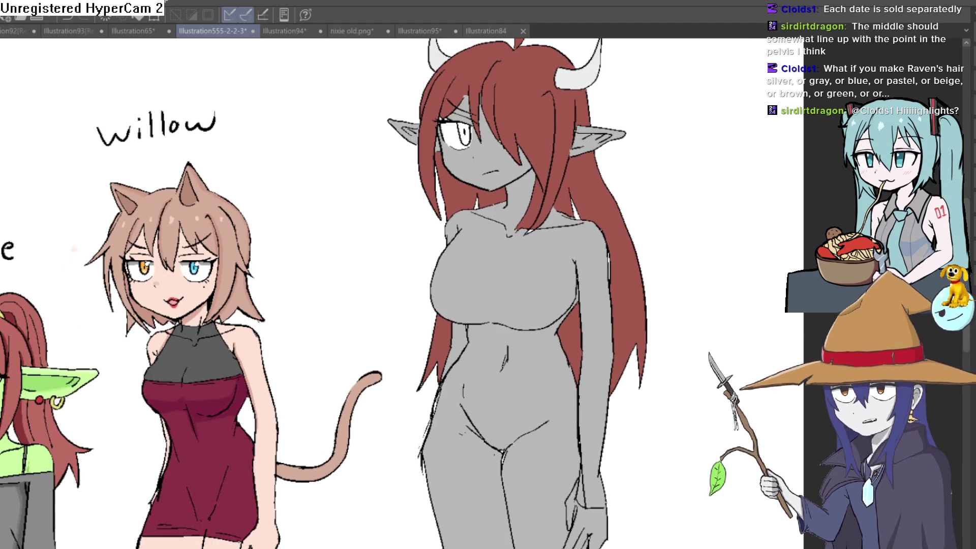
{"action": "left_click", "coordinate": [544, 104]}
{"action": "left_click", "coordinate": [605, 194]}
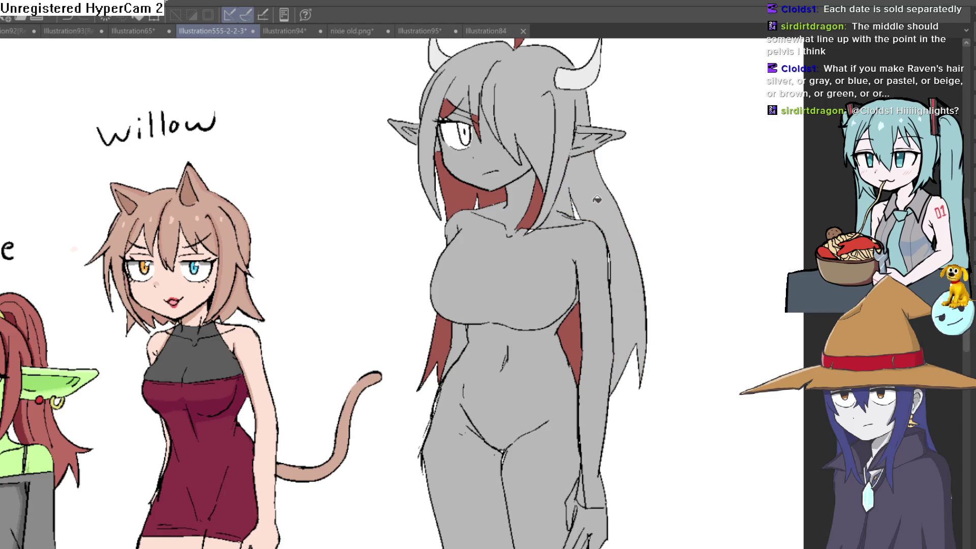
{"action": "left_click", "coordinate": [555, 180]}
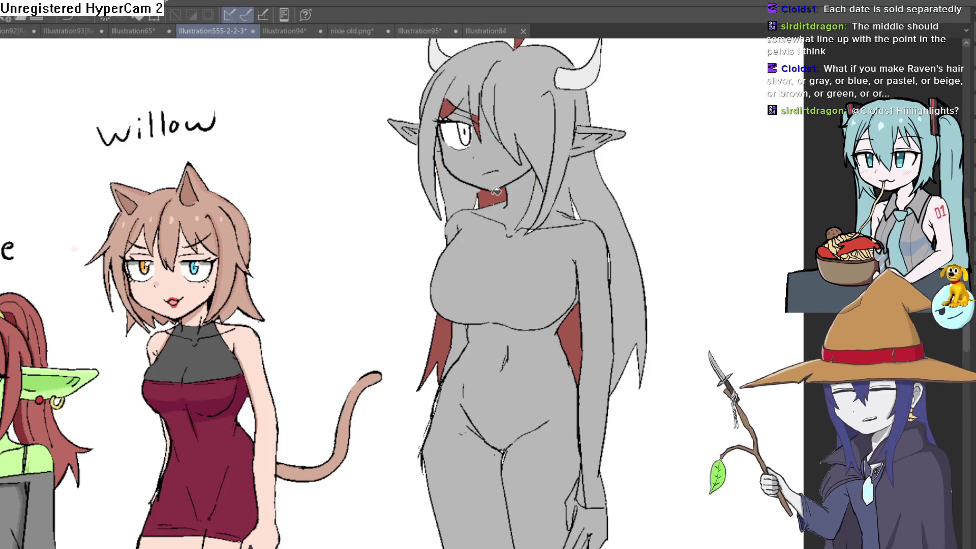
{"action": "key", "text": "ctrl+z"}
{"action": "key", "text": "ctrl+z"}
{"action": "key", "text": "ctrl+z"}
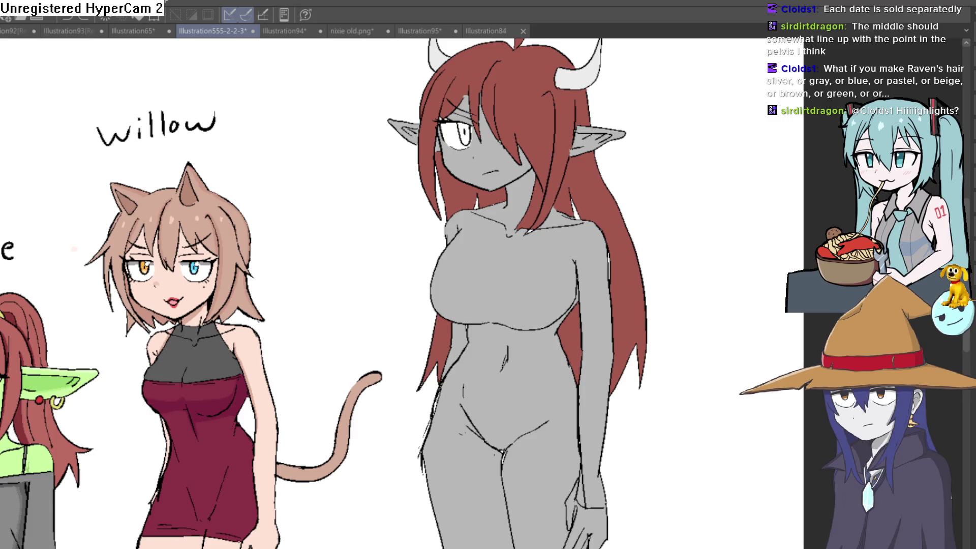
{"action": "left_click", "coordinate": [561, 109]}
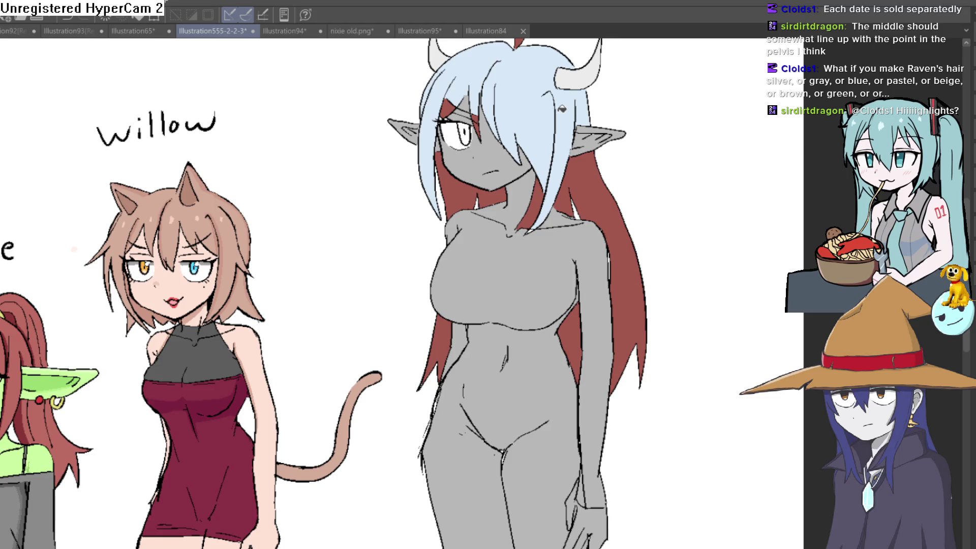
{"action": "left_click", "coordinate": [597, 191]}
{"action": "left_click", "coordinate": [536, 208]}
{"action": "left_click", "coordinate": [578, 336]}
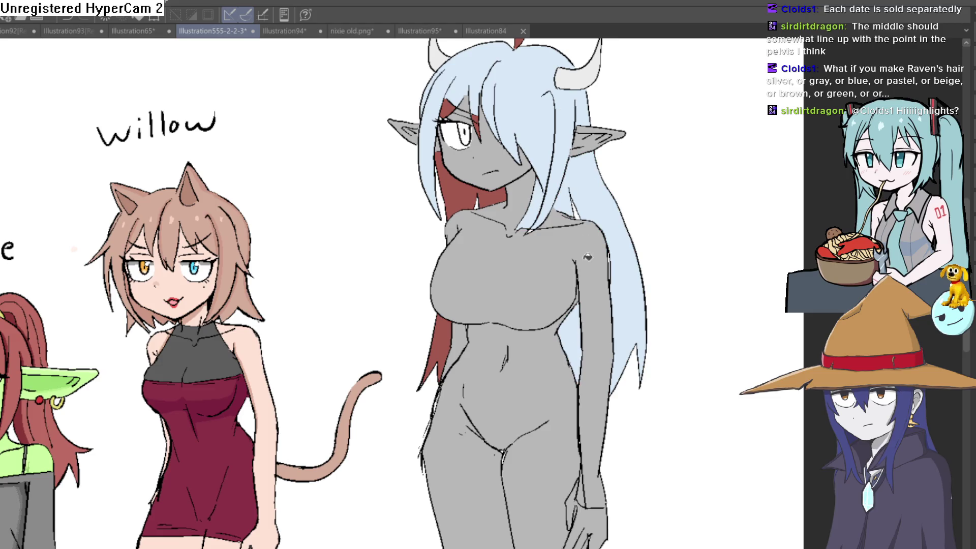
{"action": "left_click", "coordinate": [465, 184]}
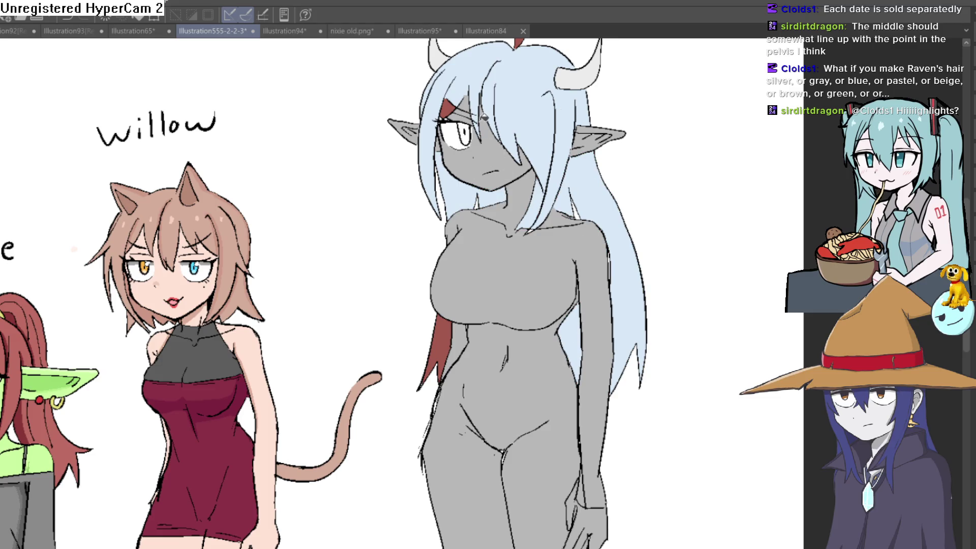
{"action": "scroll", "coordinate": [447, 107], "scroll_direction": "up", "scroll_amount": 3}
{"action": "left_click", "coordinate": [503, 113]}
{"action": "scroll", "coordinate": [504, 113], "scroll_direction": "down", "scroll_amount": 2}
{"action": "left_click", "coordinate": [421, 370]}
{"action": "scroll", "coordinate": [534, 254], "scroll_direction": "down", "scroll_amount": 2}
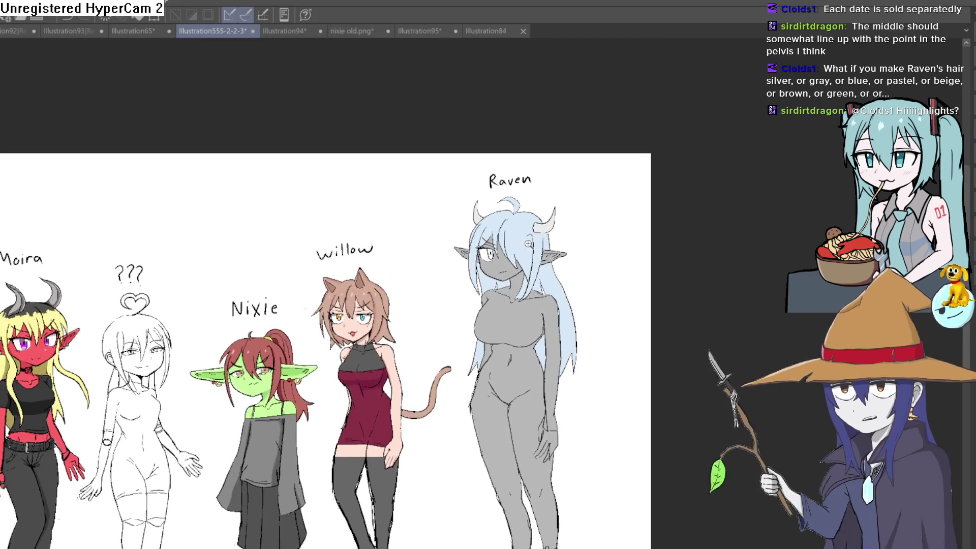
{"action": "scroll", "coordinate": [532, 261], "scroll_direction": "up", "scroll_amount": 4}
{"action": "left_click_drag", "start_coordinate": [473, 270], "coordinate": [442, 262]}
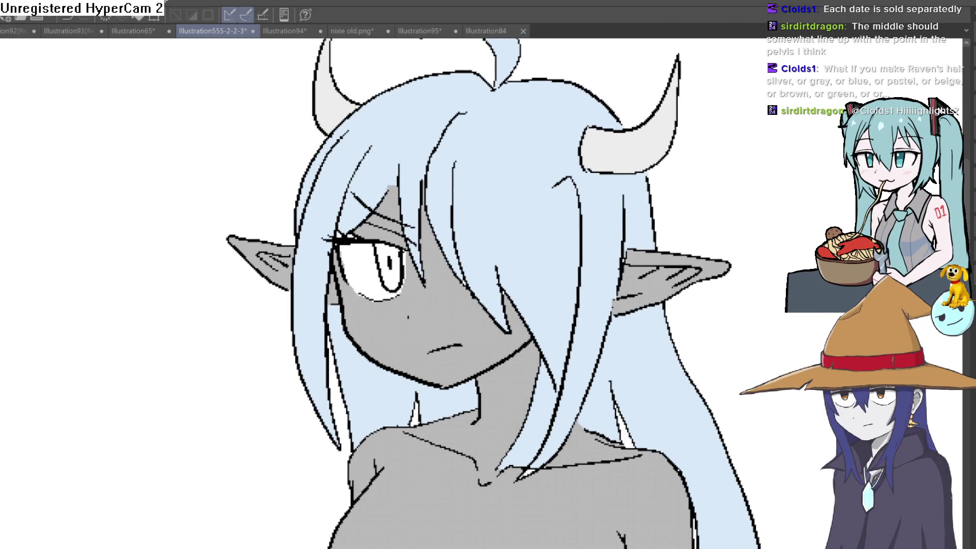
Step: Paint three small white shine strokes on Raven's pale blue hair, one near the horn
{"action": "left_click_drag", "start_coordinate": [354, 147], "coordinate": [336, 164]}
{"action": "left_click_drag", "start_coordinate": [394, 152], "coordinate": [387, 160]}
{"action": "left_click_drag", "start_coordinate": [501, 162], "coordinate": [490, 173]}
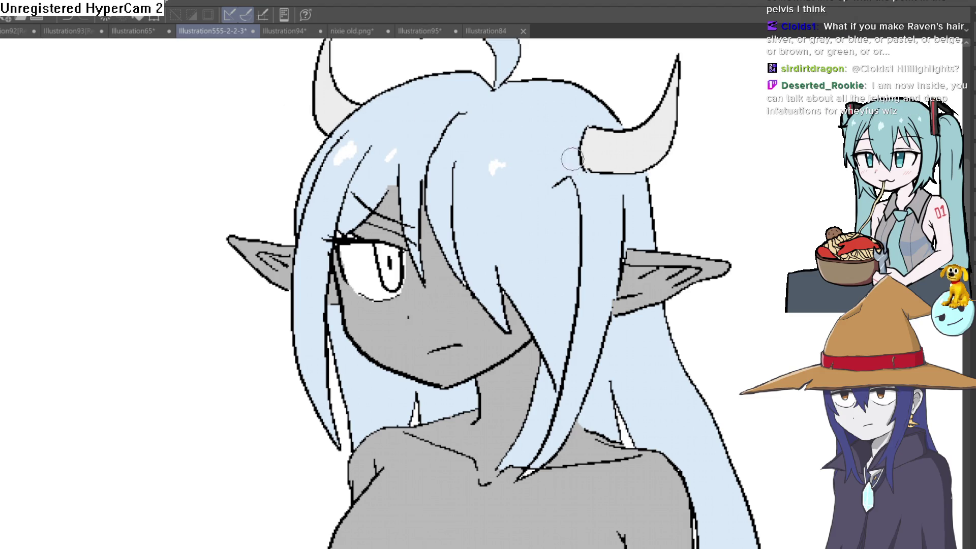
{"action": "scroll", "coordinate": [559, 158], "scroll_direction": "down", "scroll_amount": 5}
{"action": "left_click_drag", "start_coordinate": [659, 177], "coordinate": [664, 131]}
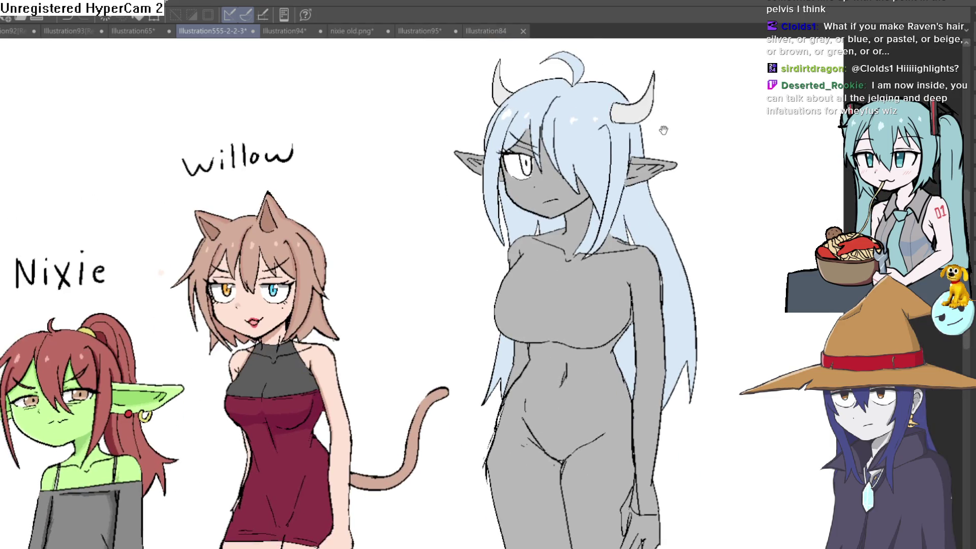
{"action": "scroll", "coordinate": [664, 131], "scroll_direction": "down", "scroll_amount": 1}
{"action": "scroll", "coordinate": [631, 145], "scroll_direction": "up", "scroll_amount": 5}
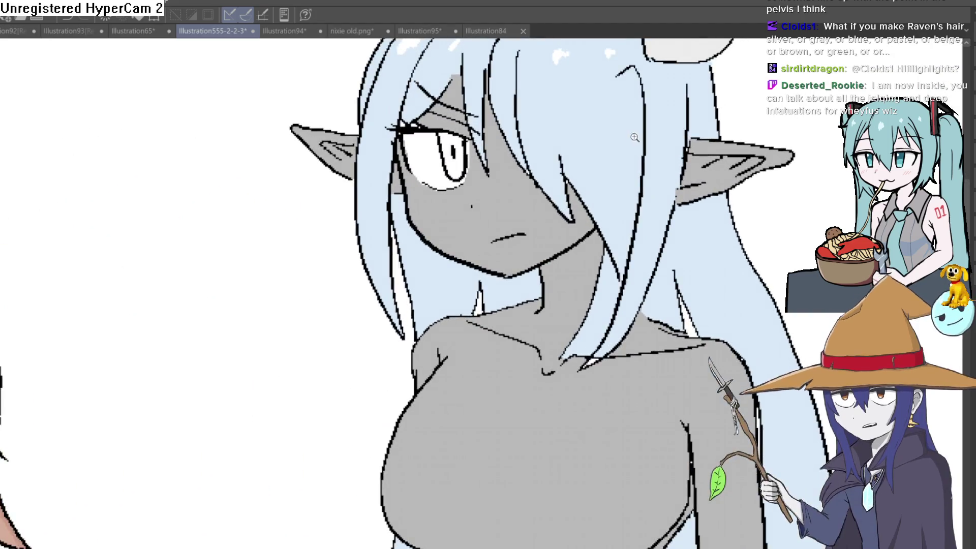
{"action": "scroll", "coordinate": [607, 211], "scroll_direction": "down", "scroll_amount": 1}
{"action": "scroll", "coordinate": [608, 204], "scroll_direction": "up", "scroll_amount": 1}
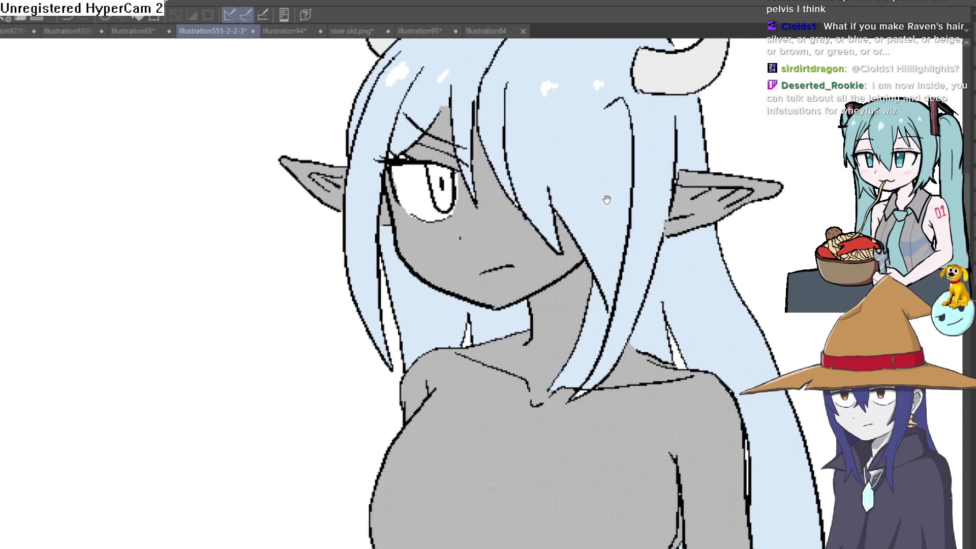
{"action": "left_click_drag", "start_coordinate": [608, 199], "coordinate": [605, 184]}
{"action": "scroll", "coordinate": [610, 110], "scroll_direction": "down", "scroll_amount": 2}
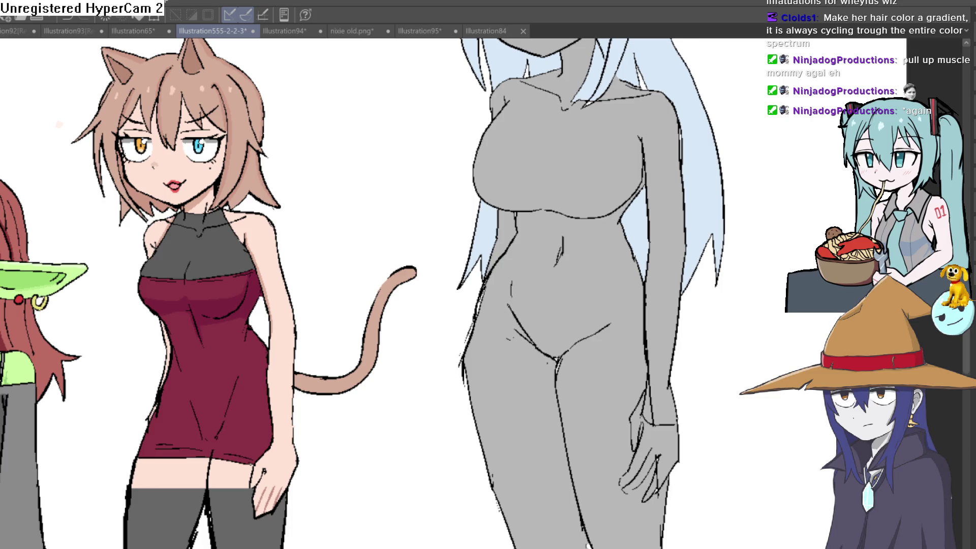
{"action": "scroll", "coordinate": [562, 305], "scroll_direction": "up", "scroll_amount": 2}
{"action": "mouse_move", "coordinate": [563, 305]}
{"action": "left_mouse_down"}
{"action": "mouse_move", "coordinate": [515, 305]}
{"action": "mouse_move", "coordinate": [525, 323]}
{"action": "left_mouse_up"}
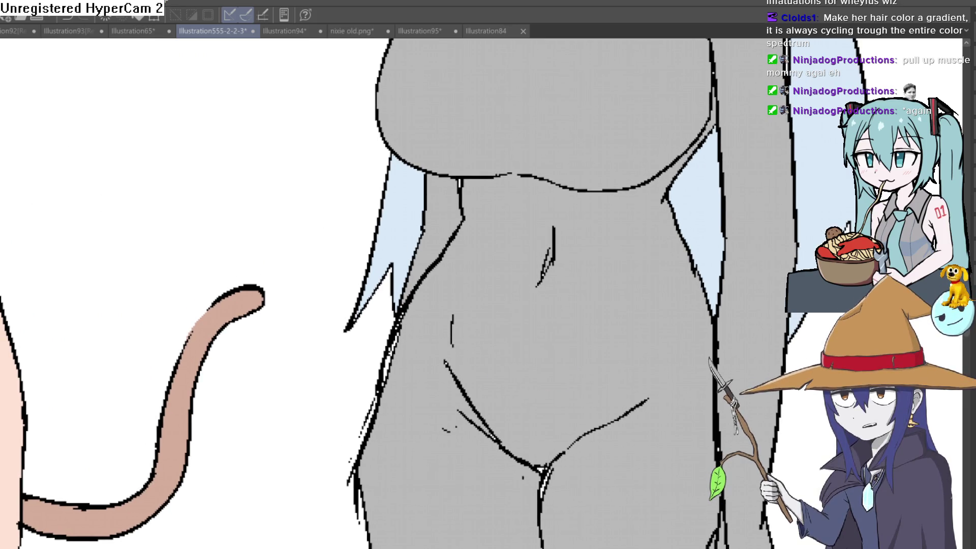
Step: Erase Raven's old navel line and draw the upper ab line, navel mark and side stroke
{"action": "mouse_move", "coordinate": [579, 270]}
{"action": "left_mouse_down"}
{"action": "mouse_move", "coordinate": [547, 266]}
{"action": "mouse_move", "coordinate": [547, 240]}
{"action": "left_mouse_up"}
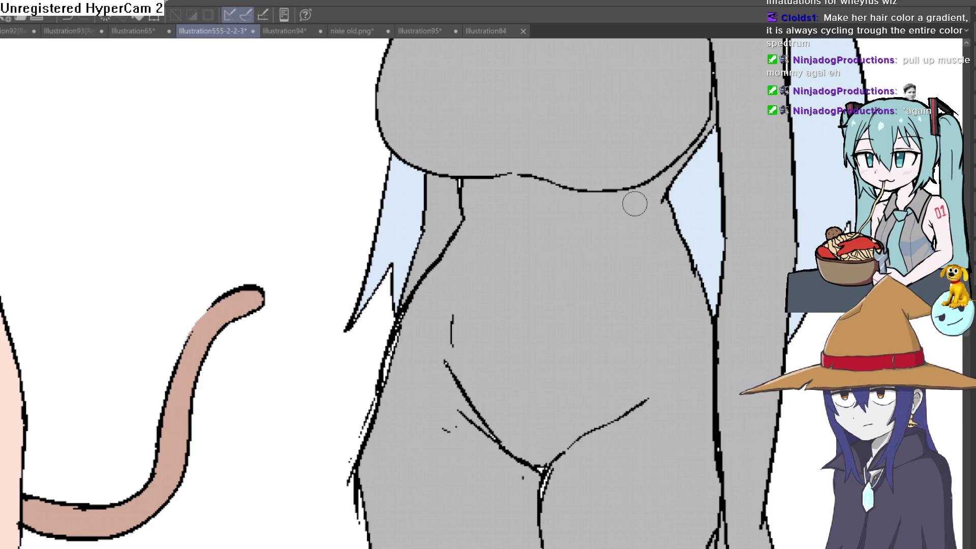
{"action": "left_click_drag", "start_coordinate": [568, 288], "coordinate": [529, 275]}
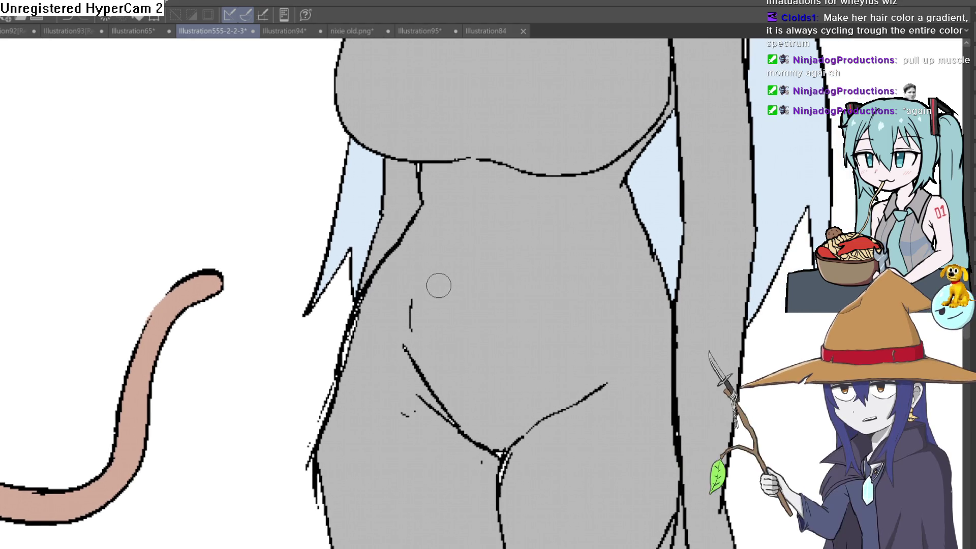
{"action": "mouse_move", "coordinate": [417, 284]}
{"action": "left_mouse_down"}
{"action": "mouse_move", "coordinate": [432, 235]}
{"action": "mouse_move", "coordinate": [455, 270]}
{"action": "left_mouse_up"}
{"action": "key", "text": "ctrl+z"}
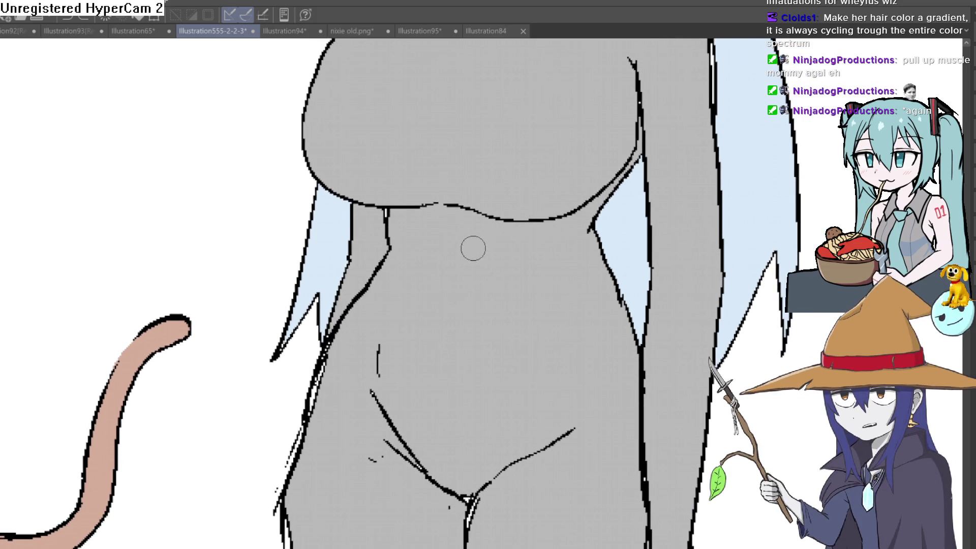
{"action": "left_click_drag", "start_coordinate": [544, 224], "coordinate": [489, 248]}
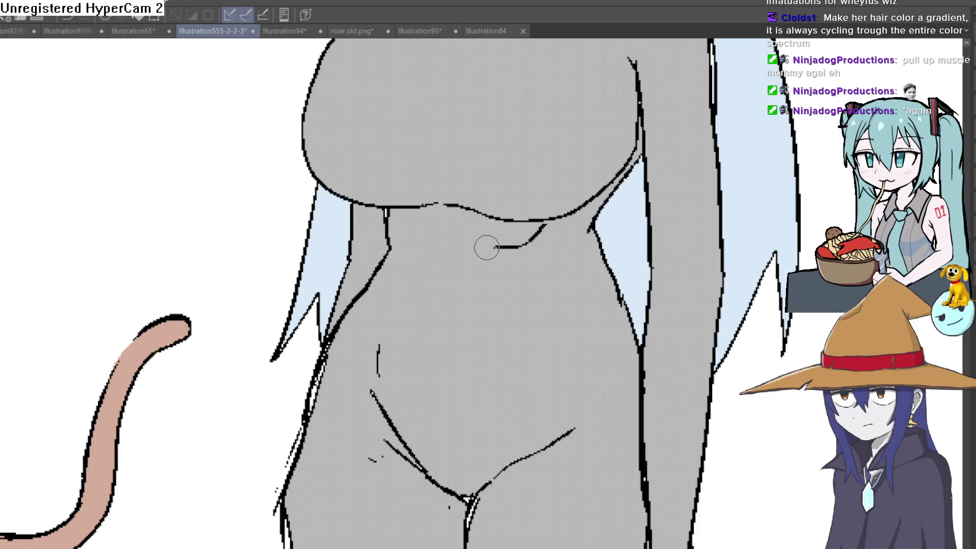
{"action": "left_click_drag", "start_coordinate": [463, 217], "coordinate": [475, 247]}
{"action": "mouse_move", "coordinate": [453, 240]}
{"action": "left_mouse_down"}
{"action": "mouse_move", "coordinate": [405, 244]}
{"action": "mouse_move", "coordinate": [419, 245]}
{"action": "left_mouse_up"}
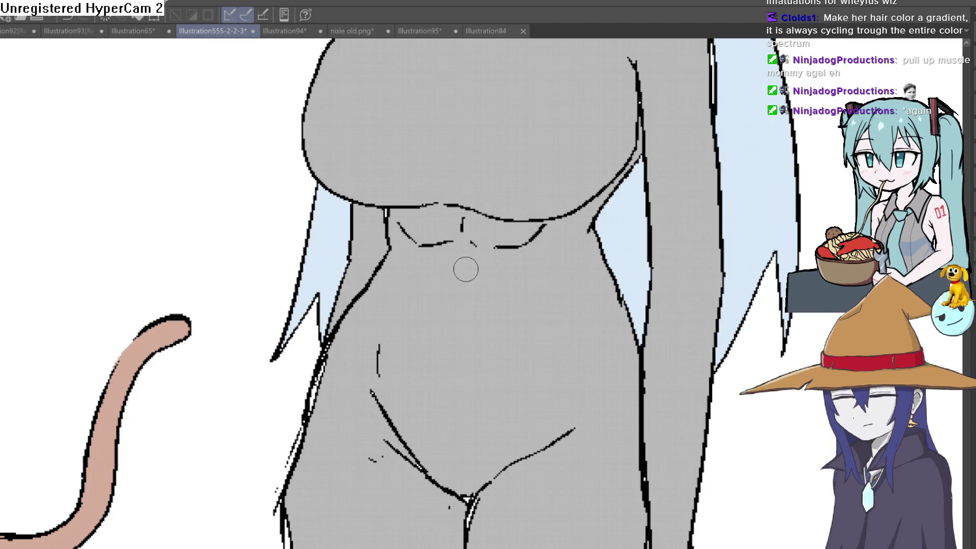
Step: Add a wavy ab line right of centre, erase stray bits and save the illustration
{"action": "scroll", "coordinate": [493, 258], "scroll_direction": "up", "scroll_amount": 2}
{"action": "left_click_drag", "start_coordinate": [465, 240], "coordinate": [539, 241]}
{"action": "key", "text": "ctrl+z"}
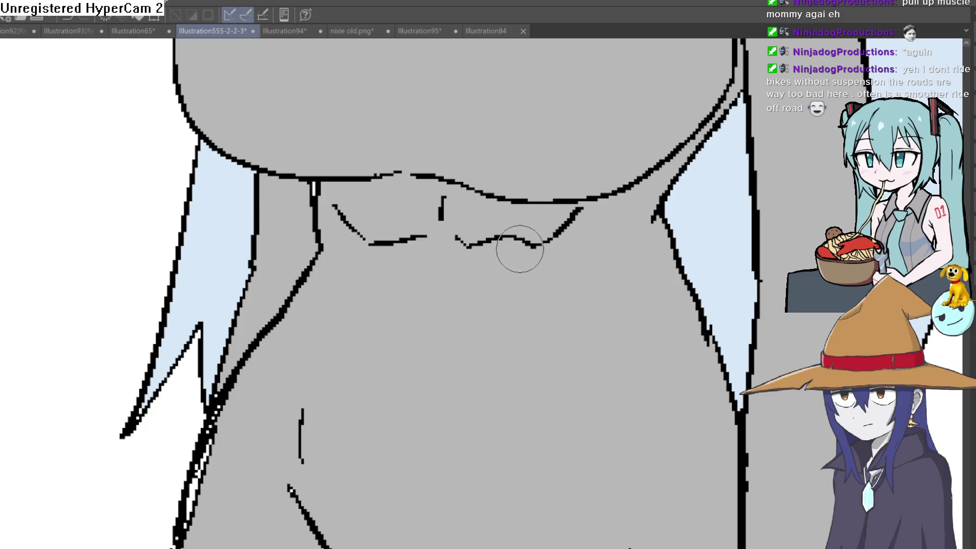
{"action": "left_click_drag", "start_coordinate": [473, 243], "coordinate": [377, 244]}
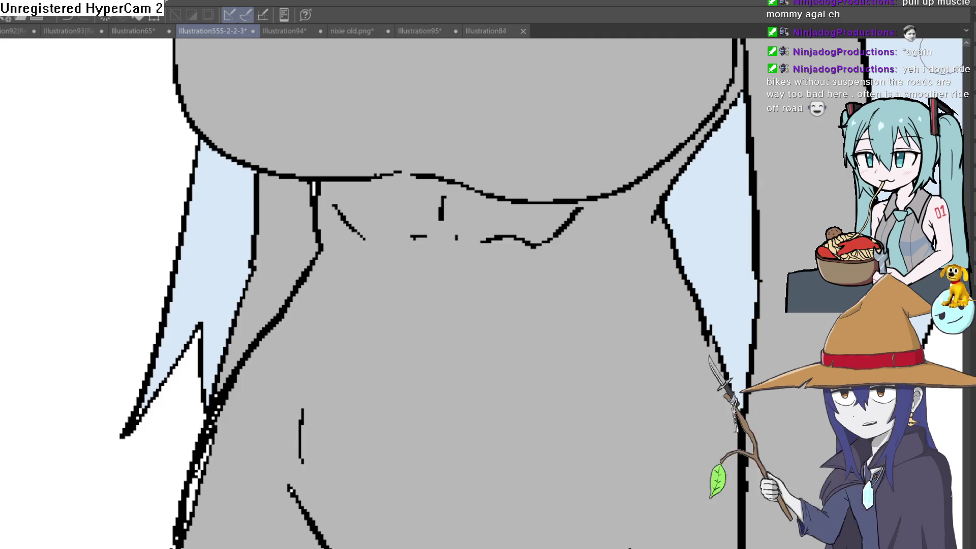
{"action": "key", "text": "ctrl+s"}
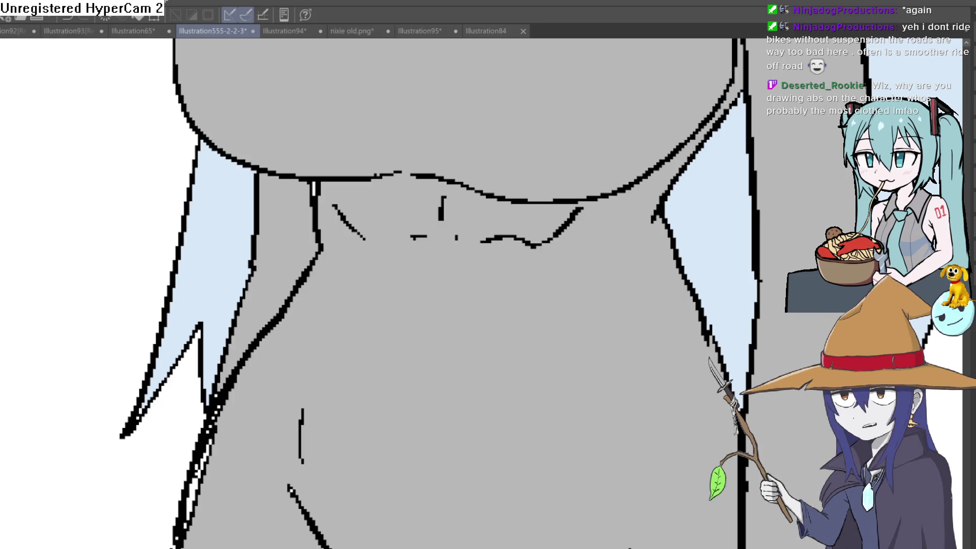
{"action": "left_click", "coordinate": [415, 228]}
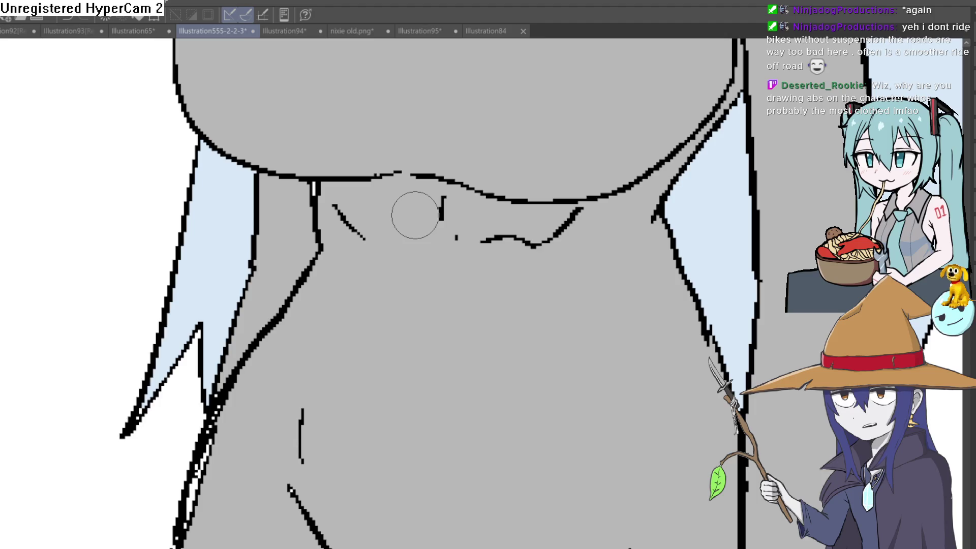
{"action": "scroll", "coordinate": [444, 227], "scroll_direction": "up", "scroll_amount": 3}
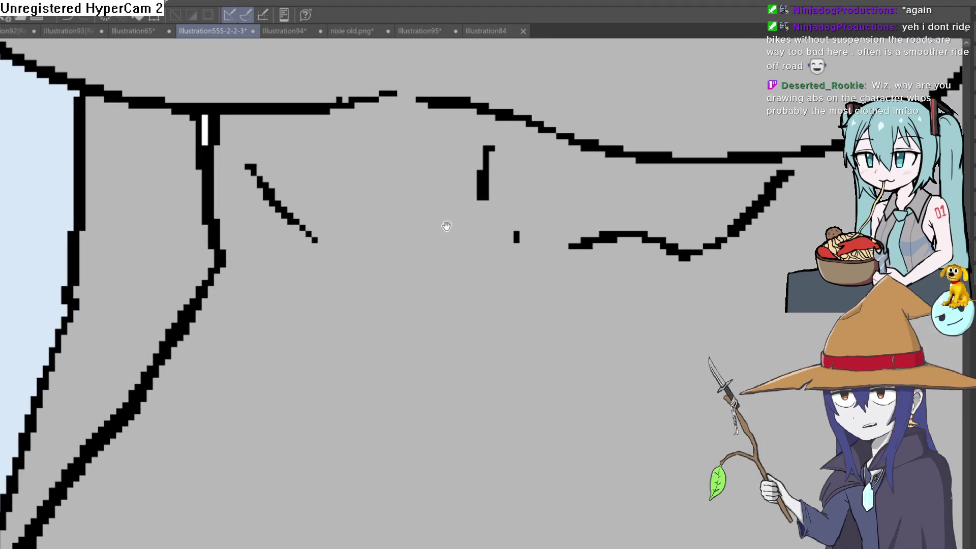
Step: Draw the left curved ab line, centre line, right V-shape and a short right vertical stroke
{"action": "left_click_drag", "start_coordinate": [454, 232], "coordinate": [345, 228]}
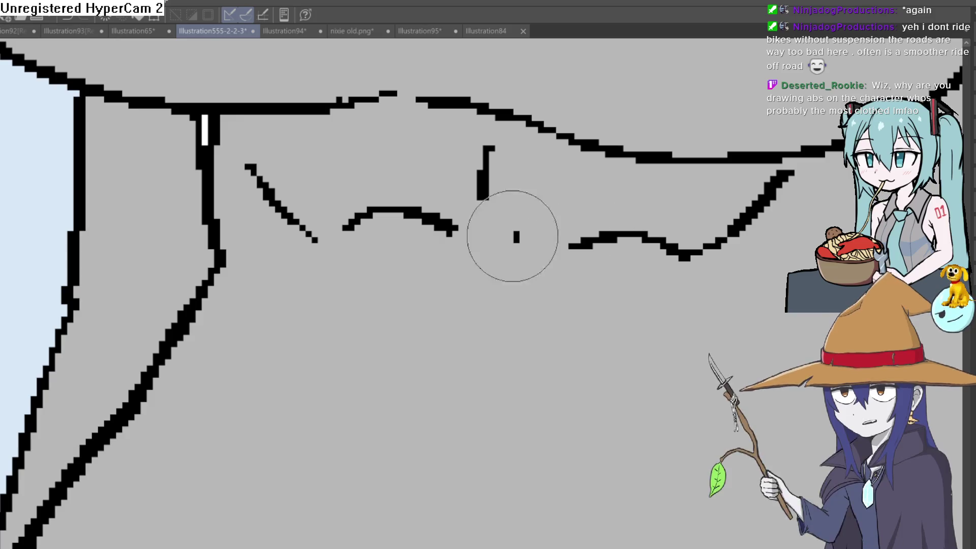
{"action": "left_click_drag", "start_coordinate": [485, 153], "coordinate": [518, 236]}
{"action": "scroll", "coordinate": [588, 261], "scroll_direction": "down", "scroll_amount": 2}
{"action": "mouse_move", "coordinate": [588, 261]}
{"action": "left_mouse_down"}
{"action": "mouse_move", "coordinate": [543, 265]}
{"action": "mouse_move", "coordinate": [488, 232]}
{"action": "mouse_move", "coordinate": [466, 290]}
{"action": "mouse_move", "coordinate": [473, 322]}
{"action": "mouse_move", "coordinate": [534, 321]}
{"action": "left_mouse_up"}
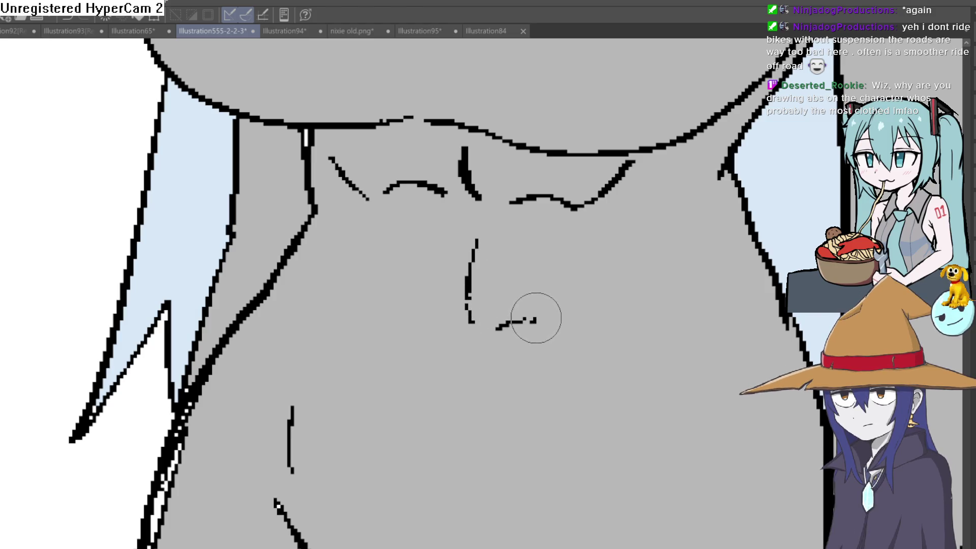
{"action": "mouse_move", "coordinate": [497, 326]}
{"action": "left_mouse_down"}
{"action": "mouse_move", "coordinate": [534, 343]}
{"action": "mouse_move", "coordinate": [587, 311]}
{"action": "left_mouse_up"}
{"action": "left_click_drag", "start_coordinate": [606, 233], "coordinate": [613, 269]}
Step: Add the curved left ab line, a lower centre line and vertical lines on both sides
{"action": "mouse_move", "coordinate": [427, 330]}
{"action": "left_mouse_down"}
{"action": "mouse_move", "coordinate": [381, 325]}
{"action": "mouse_move", "coordinate": [360, 307]}
{"action": "mouse_move", "coordinate": [349, 287]}
{"action": "mouse_move", "coordinate": [354, 223]}
{"action": "left_mouse_up"}
{"action": "left_click", "coordinate": [337, 255]}
{"action": "mouse_move", "coordinate": [478, 360]}
{"action": "left_mouse_down"}
{"action": "mouse_move", "coordinate": [460, 297]}
{"action": "mouse_move", "coordinate": [454, 337]}
{"action": "mouse_move", "coordinate": [447, 320]}
{"action": "left_mouse_up"}
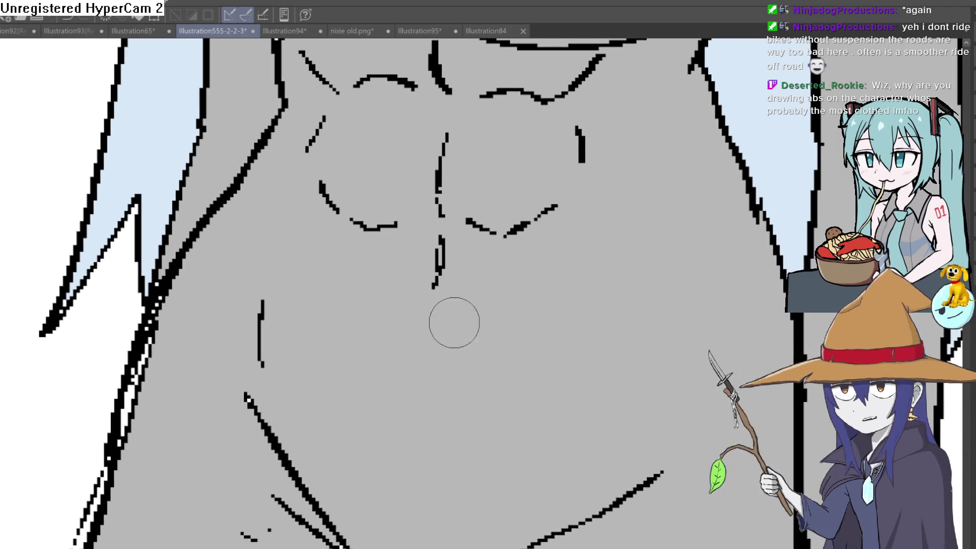
{"action": "left_click_drag", "start_coordinate": [296, 421], "coordinate": [285, 307]}
{"action": "left_click_drag", "start_coordinate": [282, 256], "coordinate": [274, 330]}
{"action": "key", "text": "ctrl+z"}
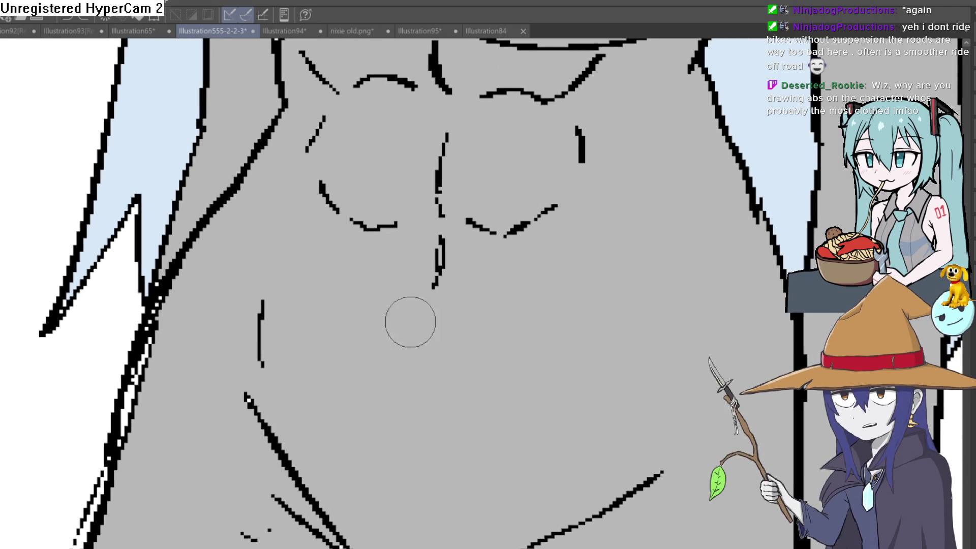
{"action": "left_click_drag", "start_coordinate": [600, 398], "coordinate": [617, 297]}
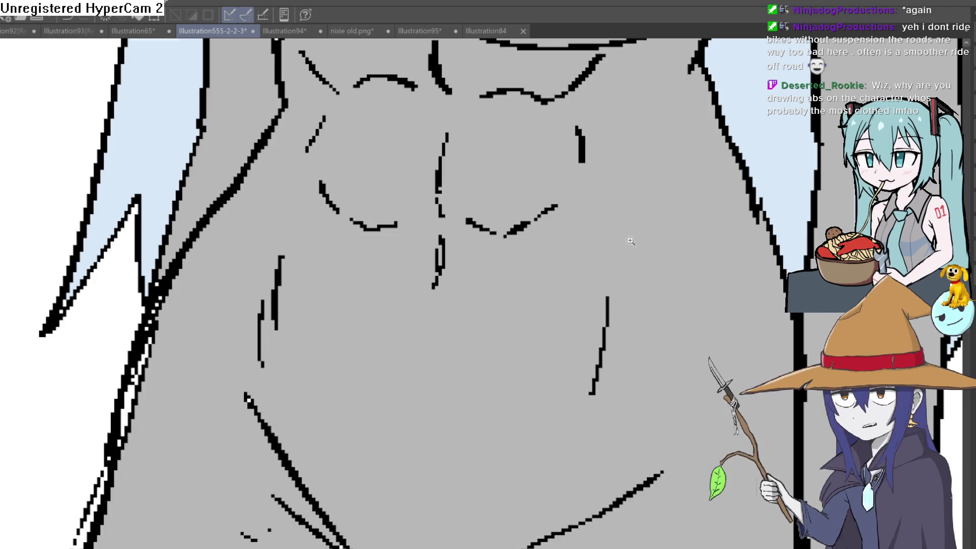
{"action": "scroll", "coordinate": [645, 234], "scroll_direction": "down", "scroll_amount": 5}
{"action": "scroll", "coordinate": [640, 269], "scroll_direction": "up", "scroll_amount": 5}
{"action": "scroll", "coordinate": [639, 268], "scroll_direction": "up", "scroll_amount": 2}
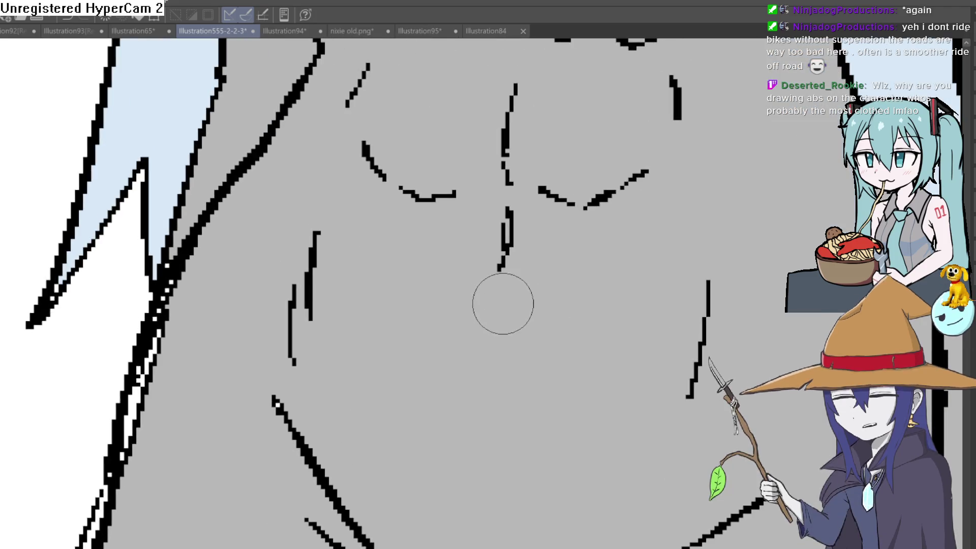
{"action": "scroll", "coordinate": [563, 284], "scroll_direction": "down", "scroll_amount": 1}
{"action": "scroll", "coordinate": [625, 262], "scroll_direction": "down", "scroll_amount": 3}
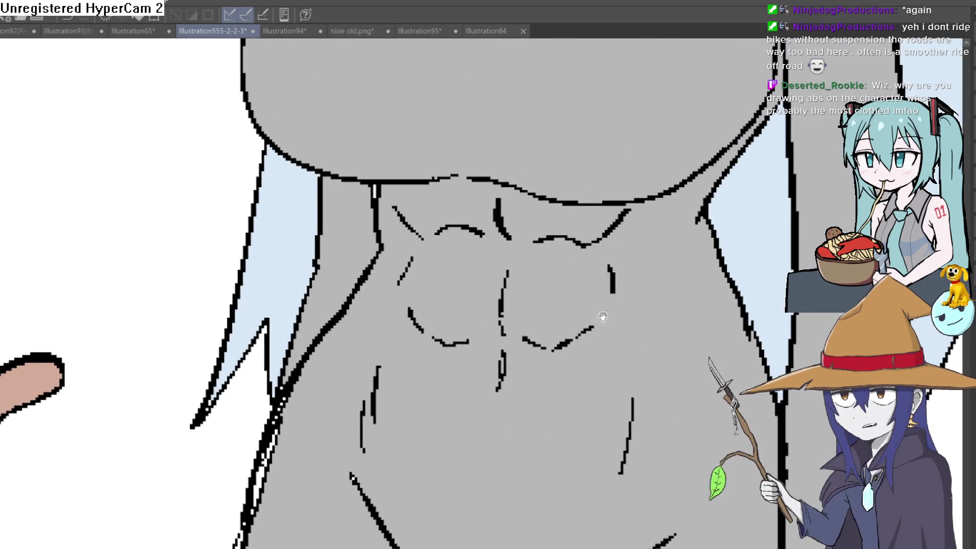
{"action": "scroll", "coordinate": [628, 275], "scroll_direction": "up", "scroll_amount": 2}
{"action": "scroll", "coordinate": [610, 284], "scroll_direction": "up", "scroll_amount": 1}
{"action": "scroll", "coordinate": [602, 277], "scroll_direction": "down", "scroll_amount": 1}
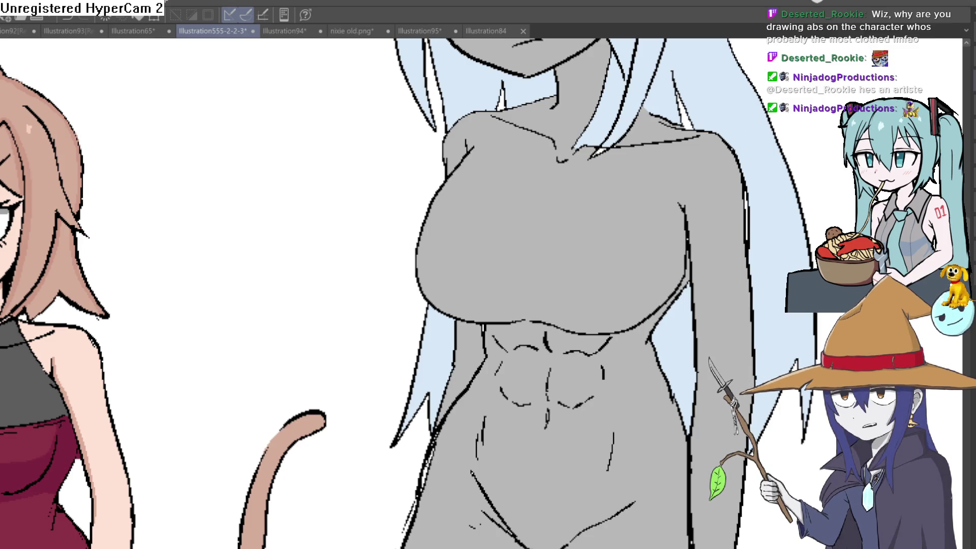
{"action": "scroll", "coordinate": [732, 217], "scroll_direction": "down", "scroll_amount": 2}
Step: Fit the whole lineup in the window, showing Moira, ???, Nixie, Willow and six-pack Raven
{"action": "left_click_drag", "start_coordinate": [732, 217], "coordinate": [673, 173]}
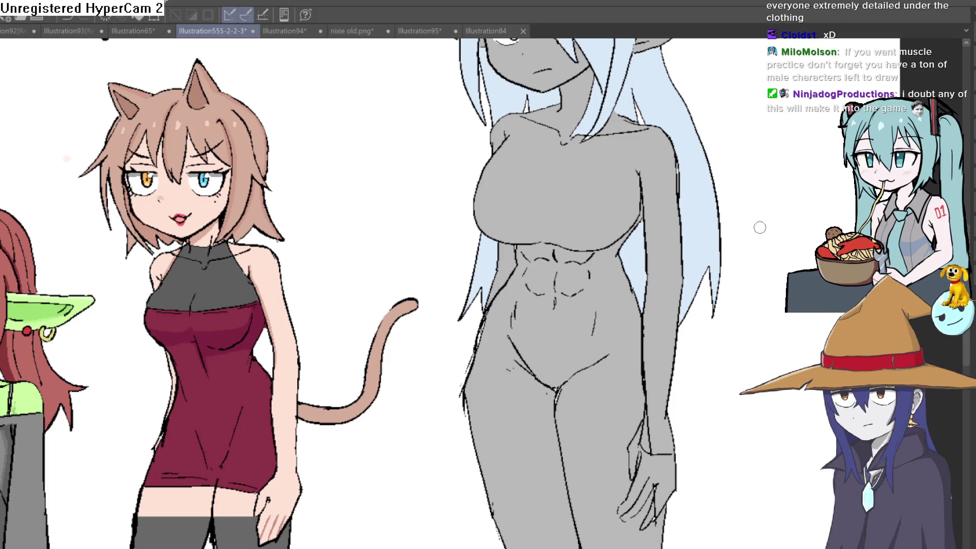
{"action": "key", "text": "ctrl+0"}
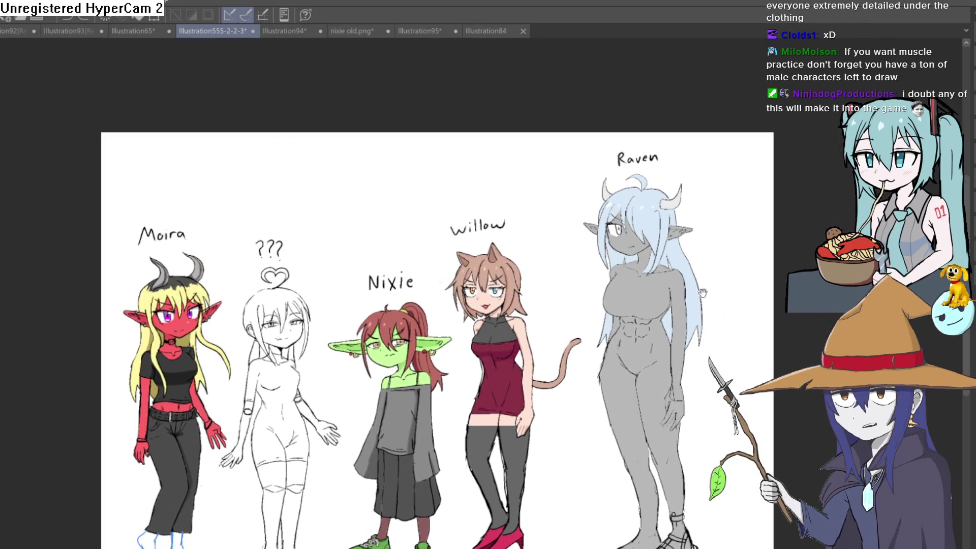
{"action": "scroll", "coordinate": [704, 294], "scroll_direction": "up", "scroll_amount": 2}
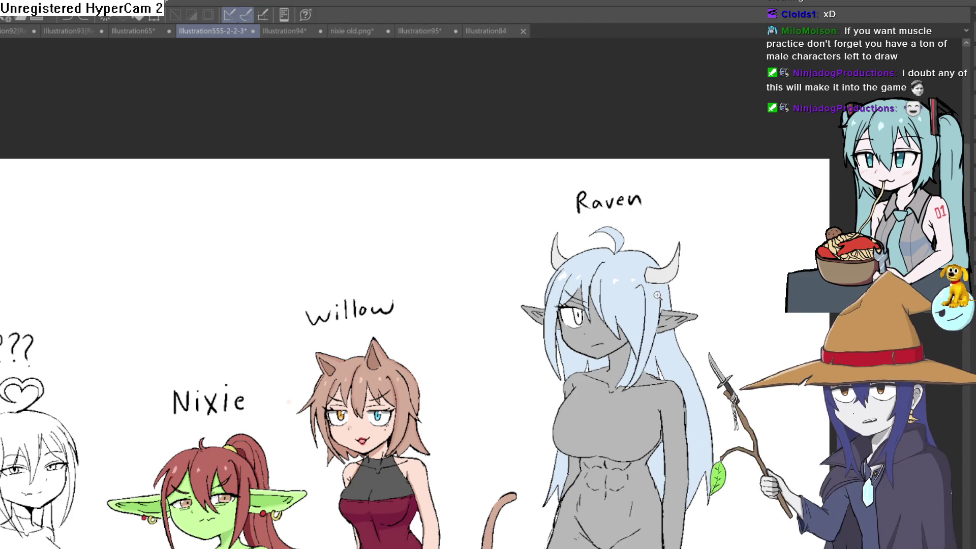
{"action": "scroll", "coordinate": [737, 179], "scroll_direction": "up", "scroll_amount": 3}
{"action": "scroll", "coordinate": [721, 203], "scroll_direction": "down", "scroll_amount": 4}
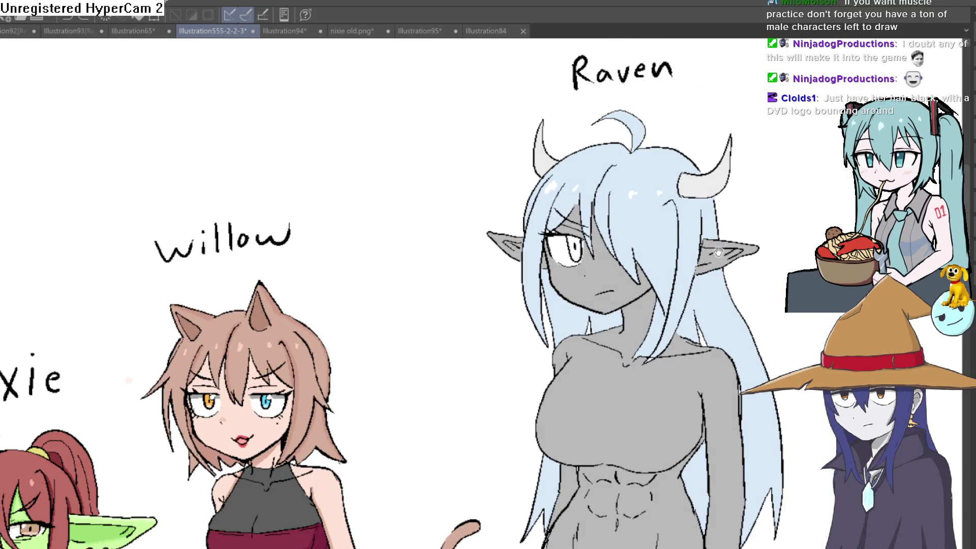
{"action": "scroll", "coordinate": [703, 241], "scroll_direction": "down", "scroll_amount": 2}
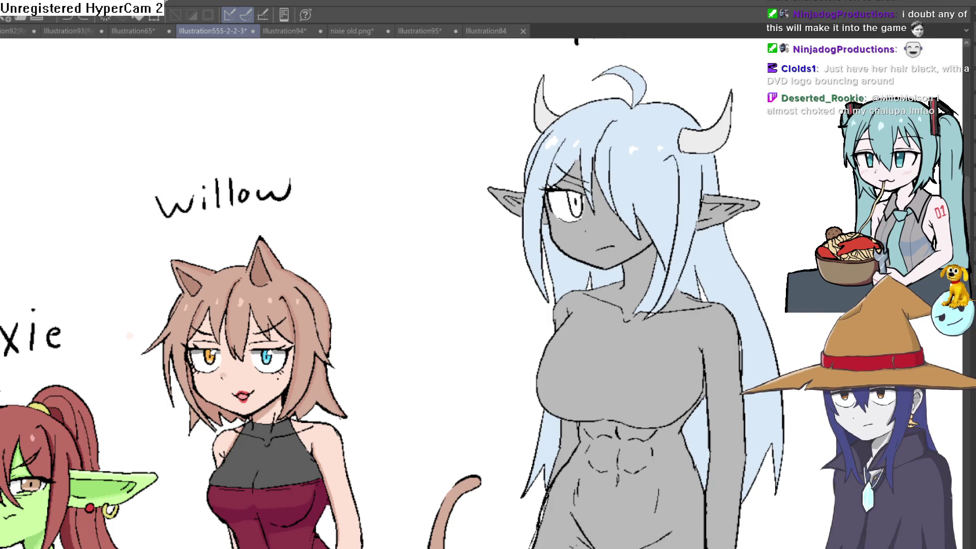
{"action": "left_click", "coordinate": [694, 185]}
Step: Flood Raven's long back hair with bright green and zoom in to check it
{"action": "left_click", "coordinate": [728, 263]}
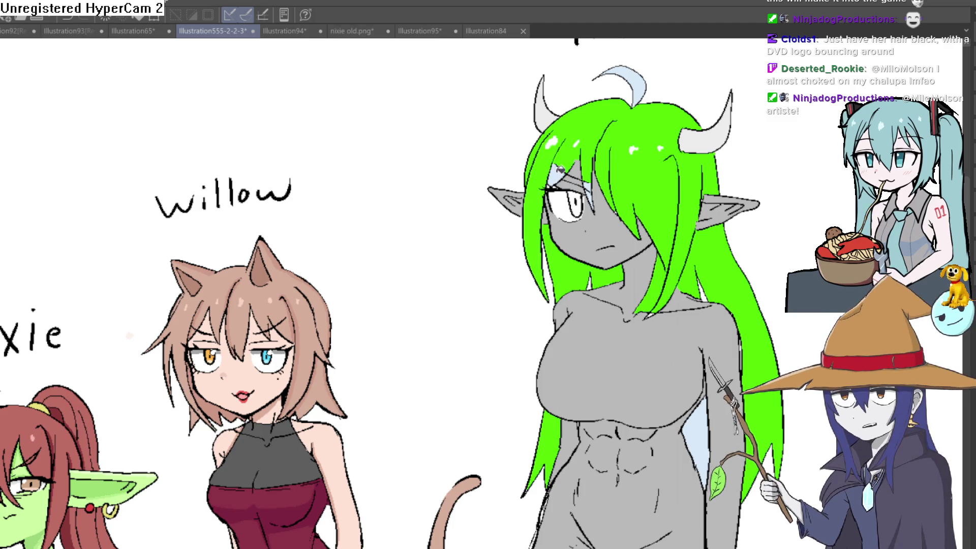
{"action": "scroll", "coordinate": [741, 292], "scroll_direction": "down", "scroll_amount": 5}
{"action": "scroll", "coordinate": [741, 292], "scroll_direction": "up", "scroll_amount": 5}
{"action": "mouse_move", "coordinate": [793, 213]}
{"action": "left_mouse_down"}
{"action": "mouse_move", "coordinate": [711, 207]}
{"action": "mouse_move", "coordinate": [684, 277]}
{"action": "mouse_move", "coordinate": [686, 302]}
{"action": "left_mouse_up"}
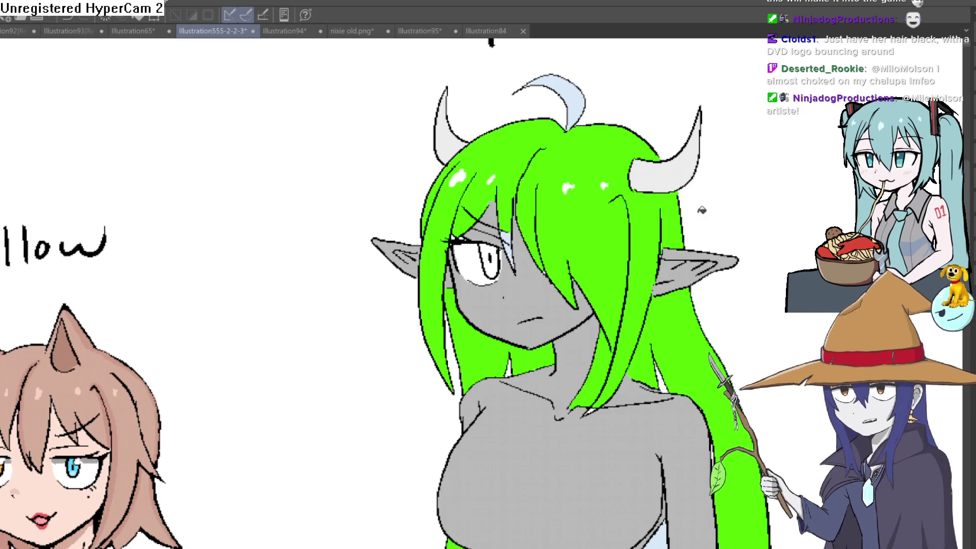
{"action": "scroll", "coordinate": [699, 229], "scroll_direction": "down", "scroll_amount": 3}
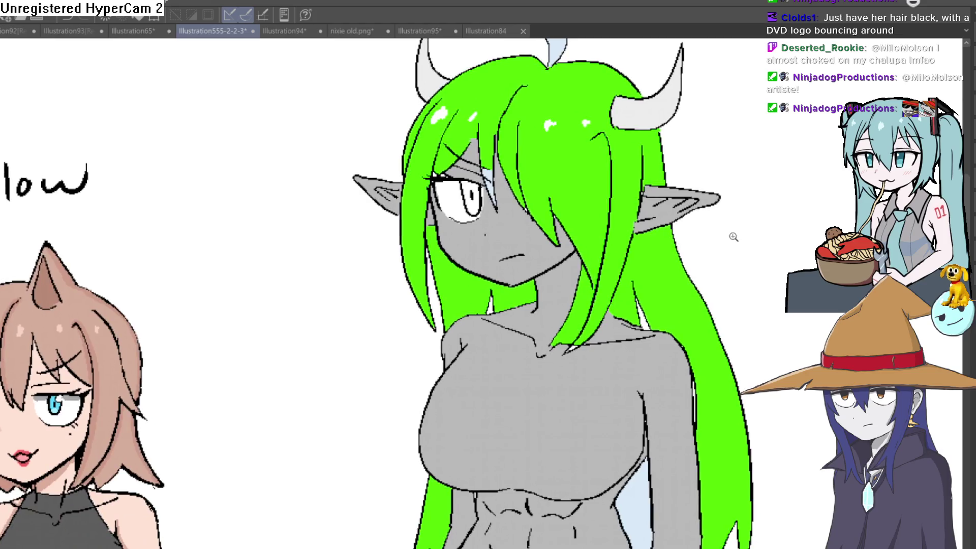
{"action": "scroll", "coordinate": [698, 246], "scroll_direction": "up", "scroll_amount": 3}
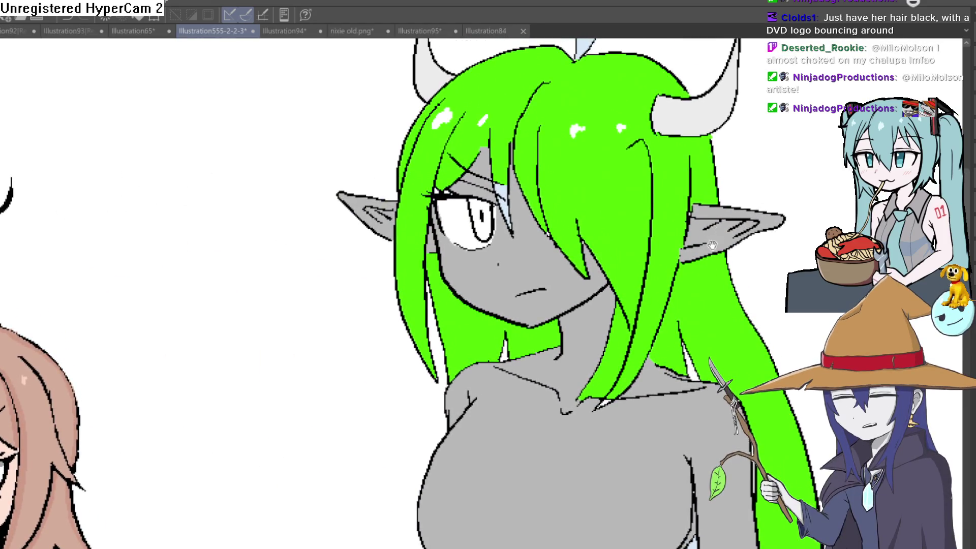
{"action": "scroll", "coordinate": [714, 264], "scroll_direction": "down", "scroll_amount": 3}
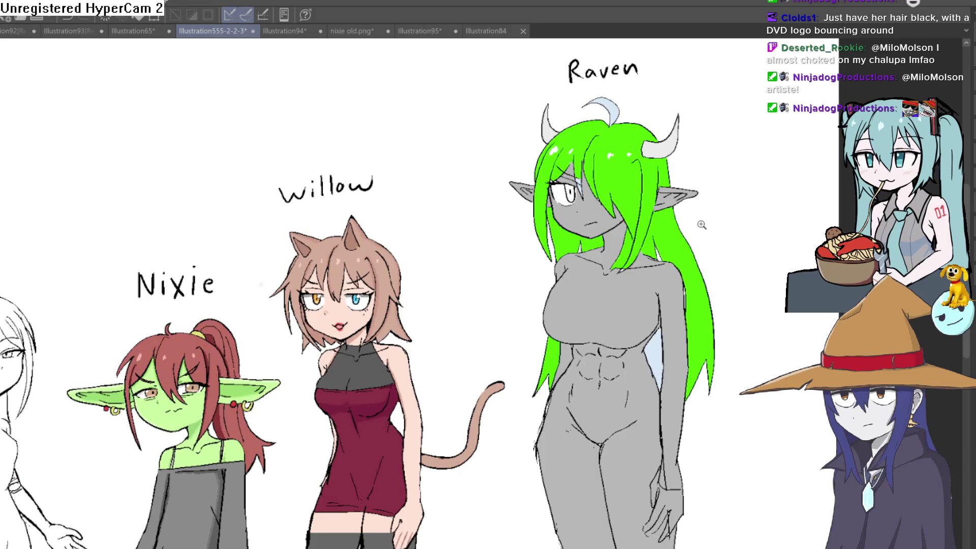
Step: Zoom in, try a short stroke on Raven's abdomen, then undo it
{"action": "scroll", "coordinate": [625, 337], "scroll_direction": "up", "scroll_amount": 3}
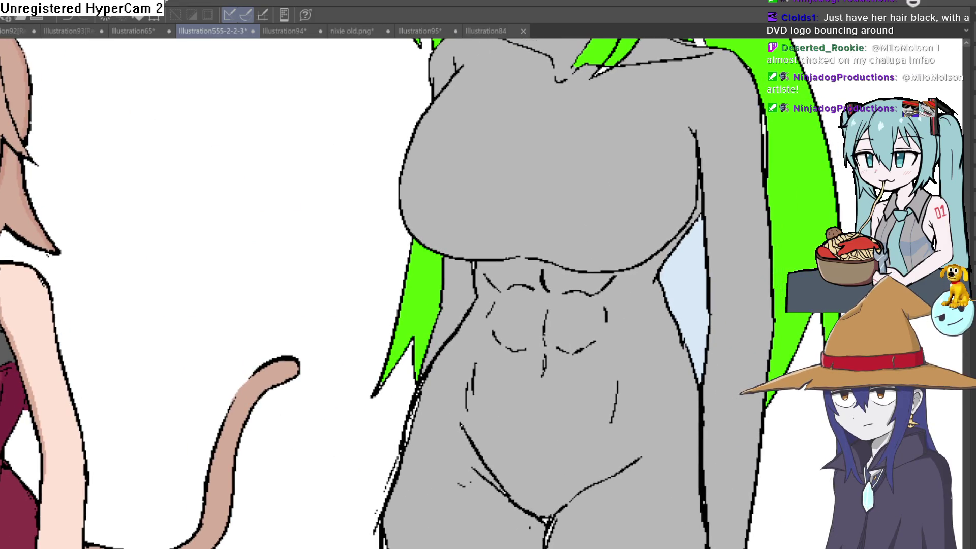
{"action": "scroll", "coordinate": [560, 284], "scroll_direction": "right", "scroll_amount": 2}
{"action": "scroll", "coordinate": [559, 285], "scroll_direction": "up", "scroll_amount": 3}
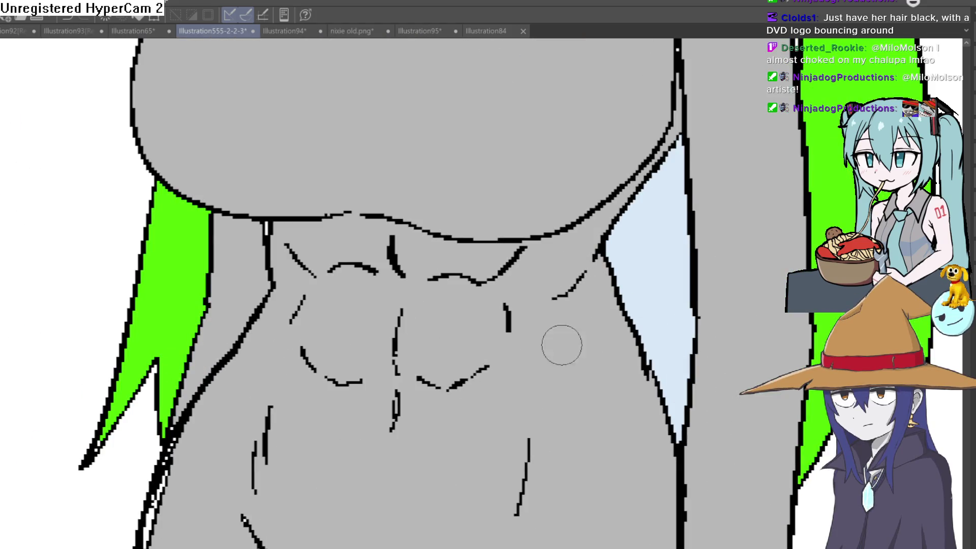
{"action": "left_click_drag", "start_coordinate": [596, 324], "coordinate": [580, 337]}
{"action": "key", "text": "ctrl+z"}
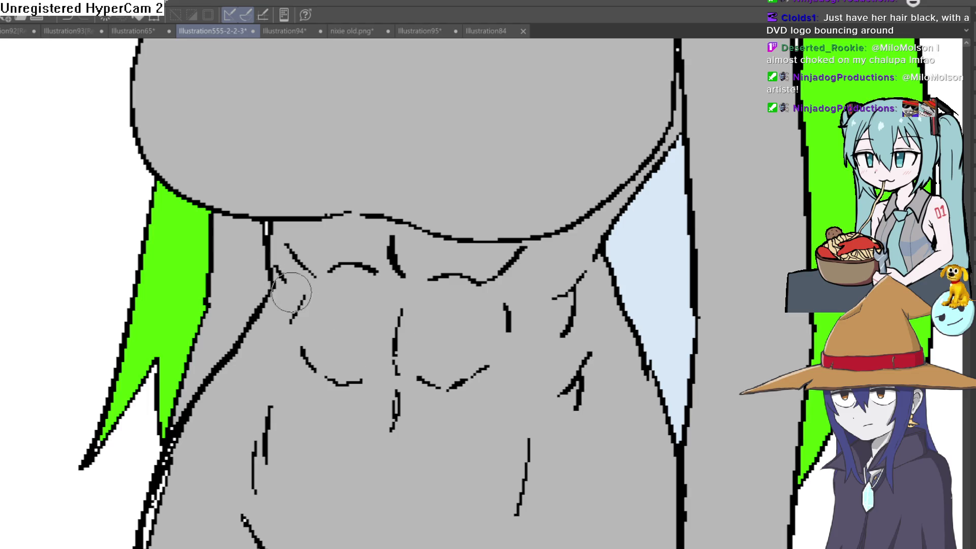
{"action": "key", "text": "ctrl+0"}
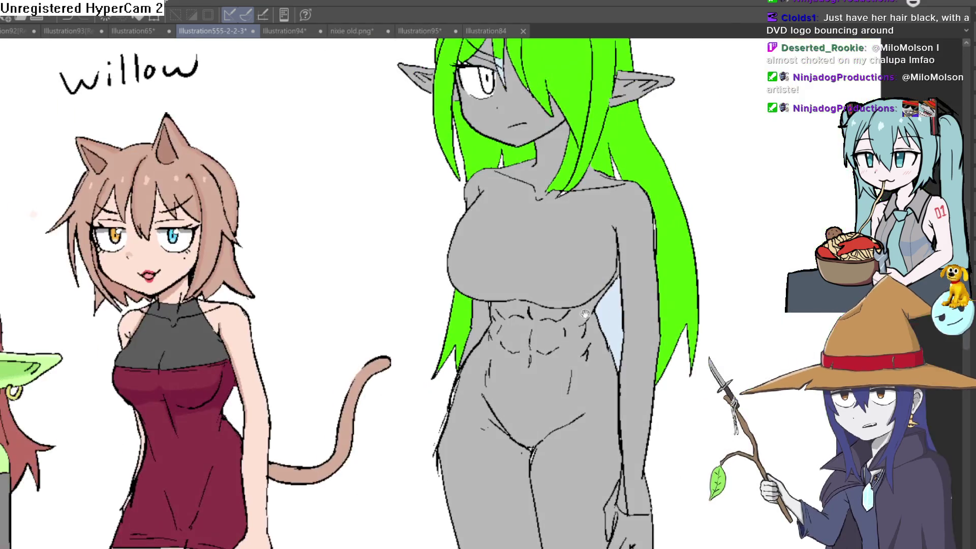
Step: Draw a diagonal lower-belly line and a curved hip crease on Raven's abdomen
{"action": "left_click", "coordinate": [618, 350]}
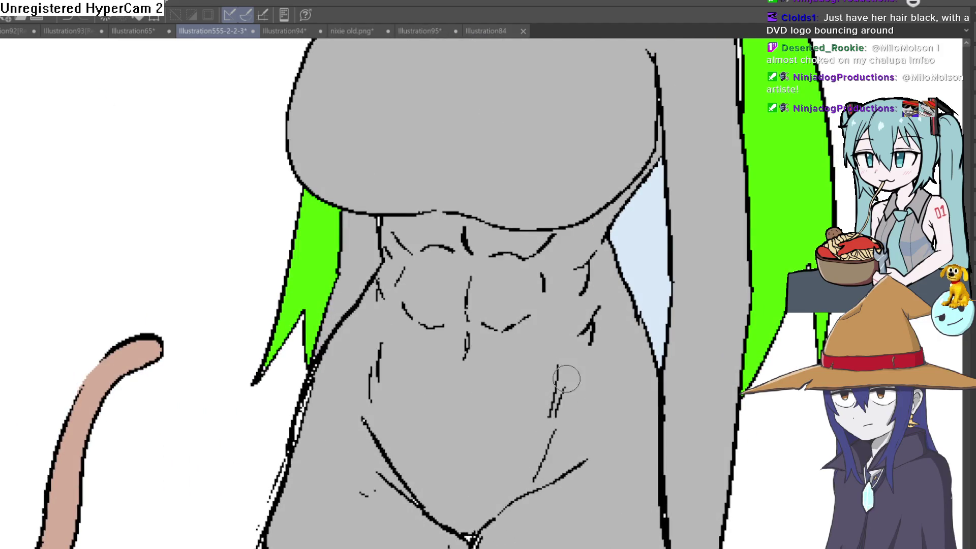
{"action": "key", "text": "ctrl+z"}
{"action": "key", "text": "ctrl+z"}
{"action": "left_click_drag", "start_coordinate": [579, 417], "coordinate": [538, 478]}
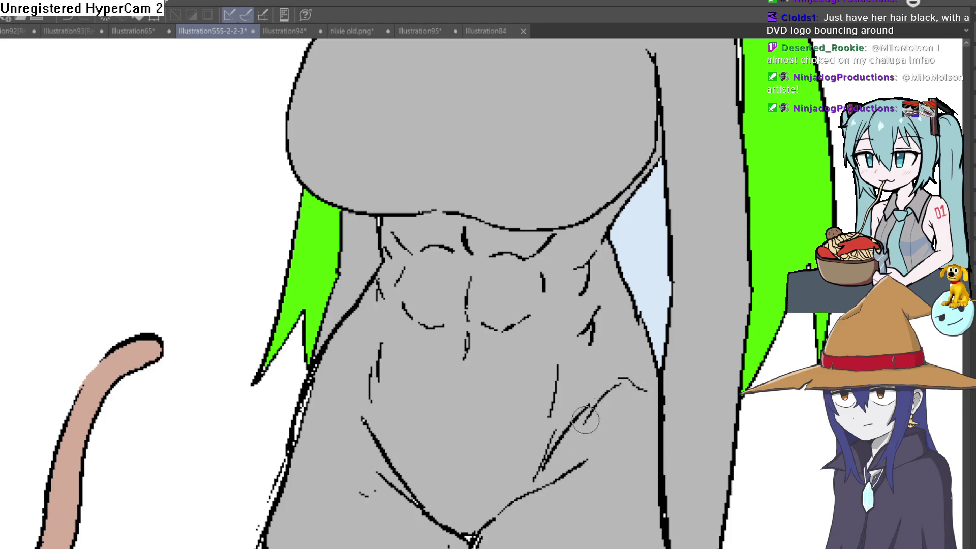
{"action": "key", "text": "ctrl+0"}
{"action": "left_click", "coordinate": [636, 392]}
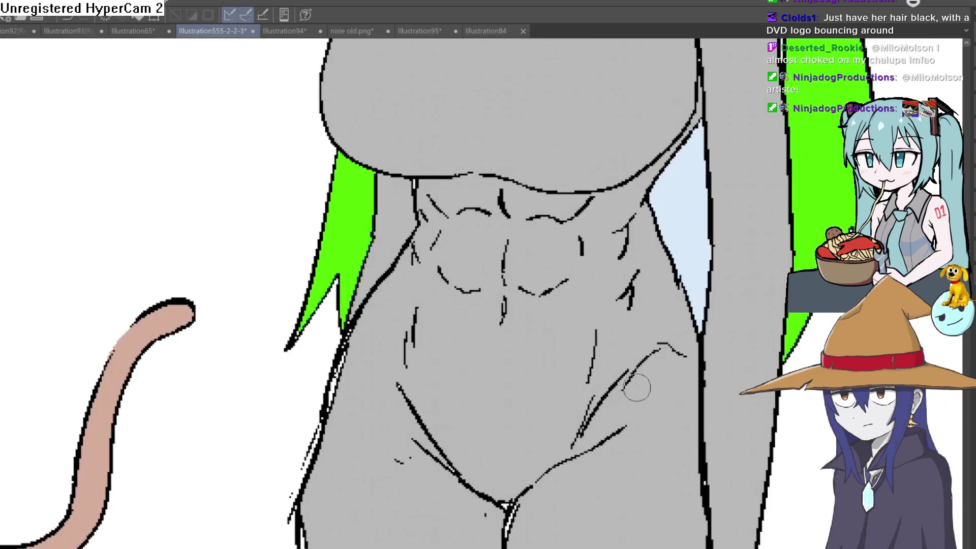
{"action": "left_click_drag", "start_coordinate": [665, 353], "coordinate": [595, 397]}
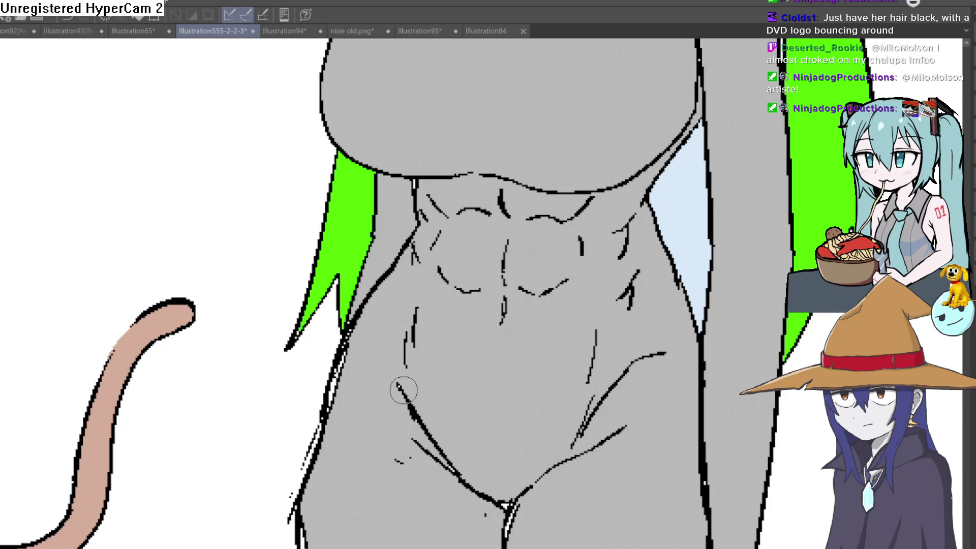
{"action": "key", "text": "ctrl+0"}
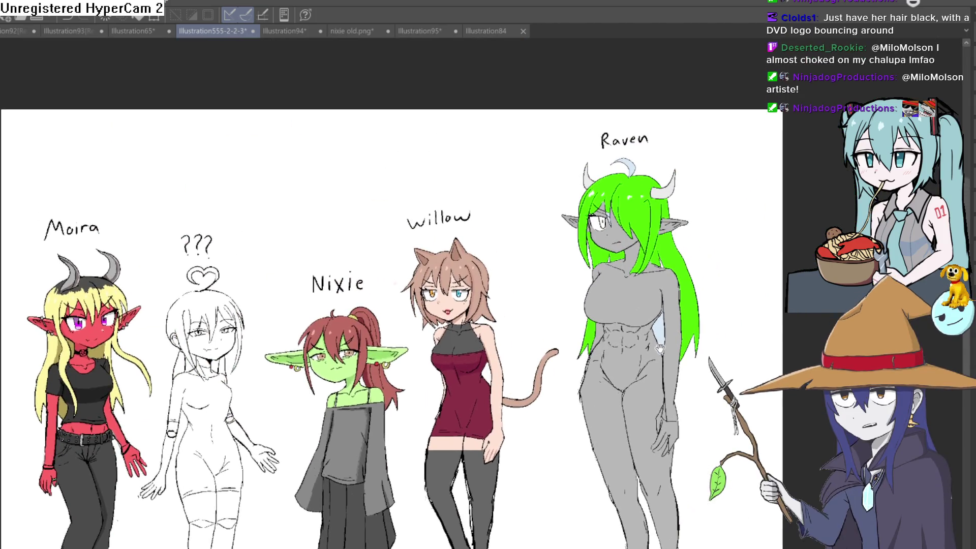
Step: Pan the view over Raven's torso and chest, then down to her lower body
{"action": "scroll", "coordinate": [715, 282], "scroll_direction": "up", "scroll_amount": 3}
{"action": "mouse_move", "coordinate": [681, 281]}
{"action": "left_mouse_down"}
{"action": "mouse_move", "coordinate": [666, 252]}
{"action": "mouse_move", "coordinate": [665, 273]}
{"action": "left_mouse_up"}
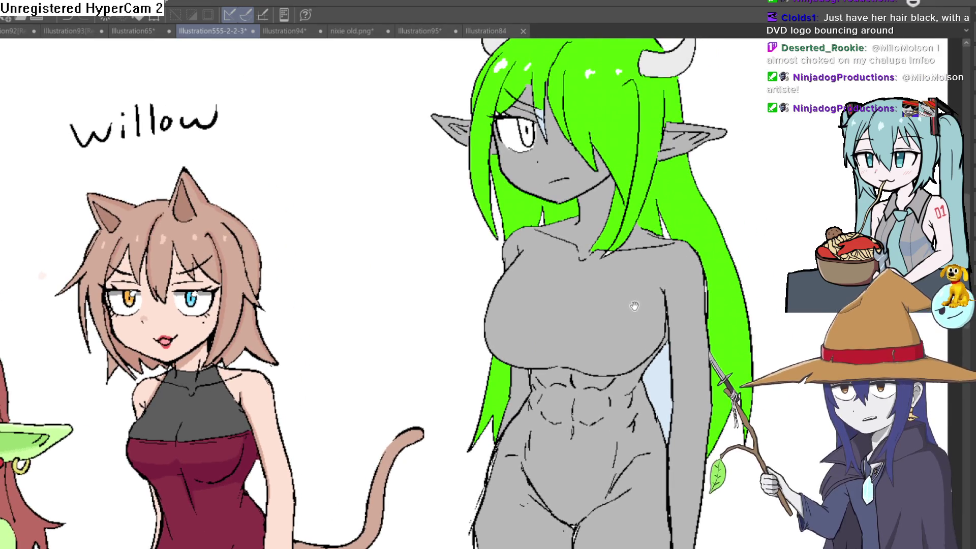
{"action": "left_click_drag", "start_coordinate": [634, 305], "coordinate": [645, 292]}
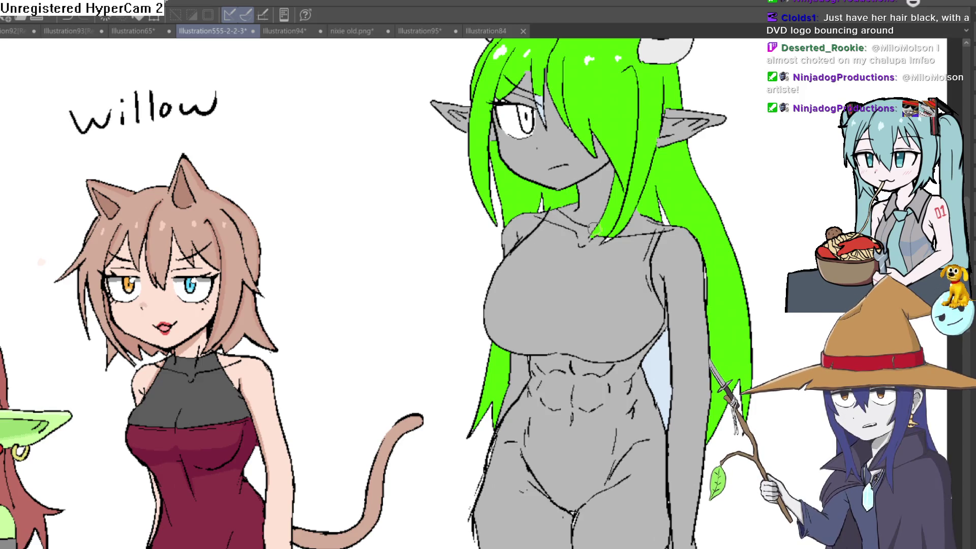
{"action": "mouse_move", "coordinate": [654, 392]}
{"action": "left_mouse_down"}
{"action": "mouse_move", "coordinate": [634, 305]}
{"action": "mouse_move", "coordinate": [615, 321]}
{"action": "left_mouse_up"}
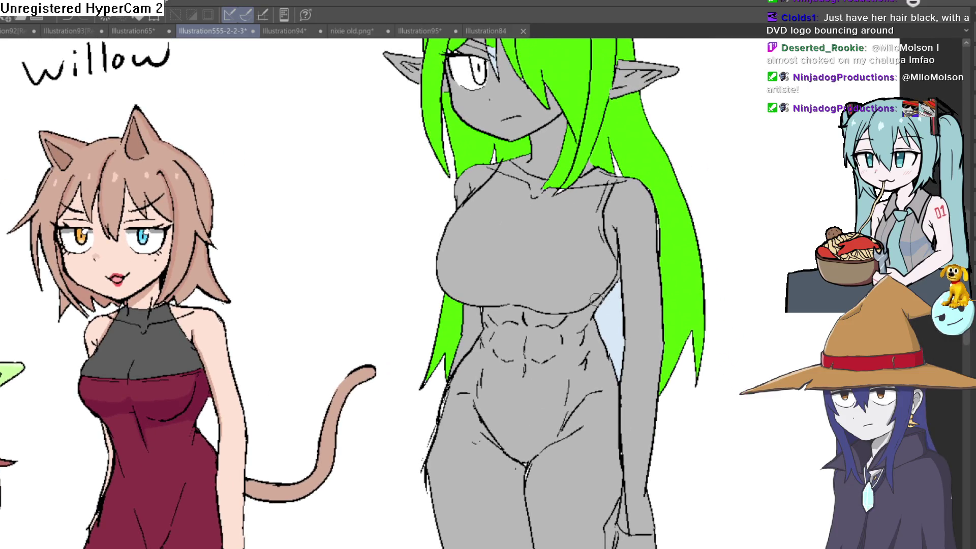
{"action": "scroll", "coordinate": [612, 300], "scroll_direction": "down", "scroll_amount": 3}
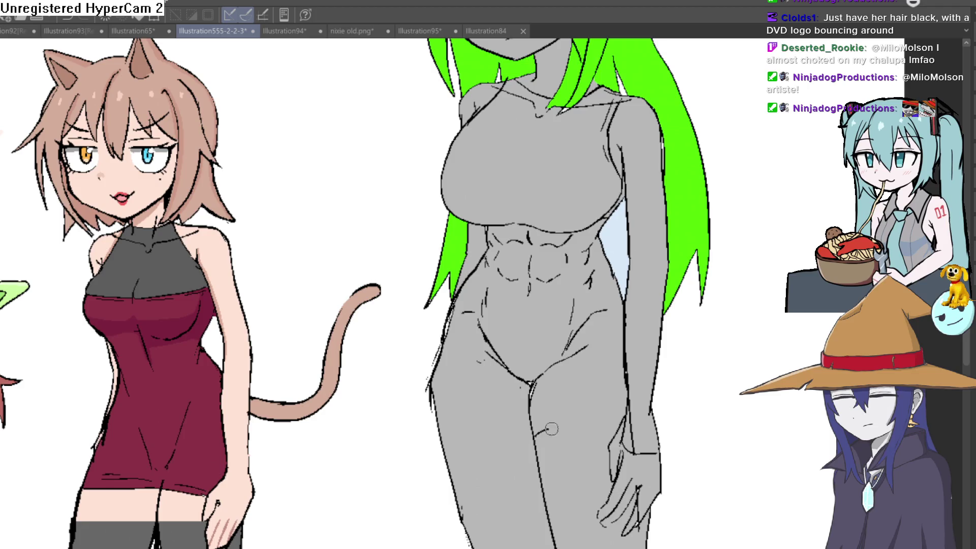
Step: Outline the shorts' hem across Raven's thigh and waistline across her hips
{"action": "left_click_drag", "start_coordinate": [516, 421], "coordinate": [442, 421]}
{"action": "left_click_drag", "start_coordinate": [450, 324], "coordinate": [624, 320]}
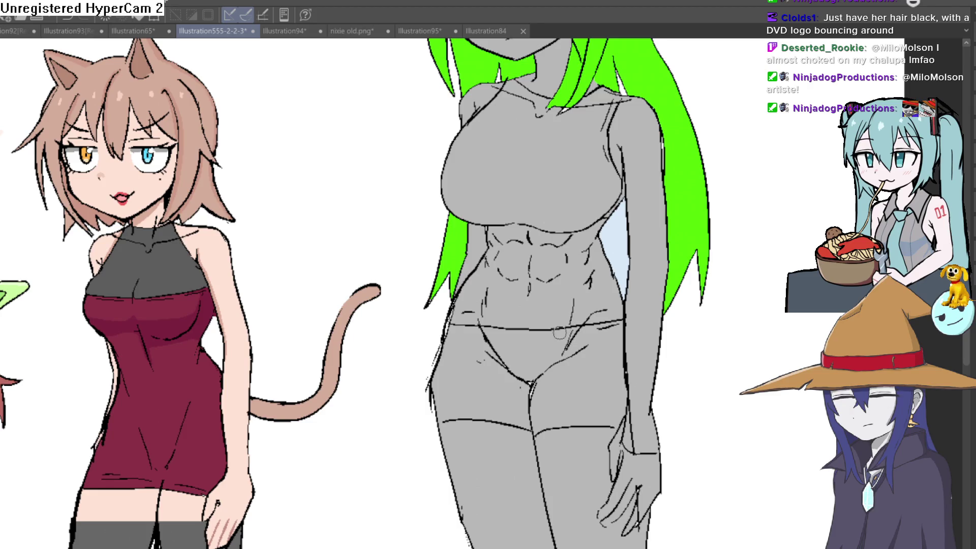
{"action": "key", "text": "ctrl+0"}
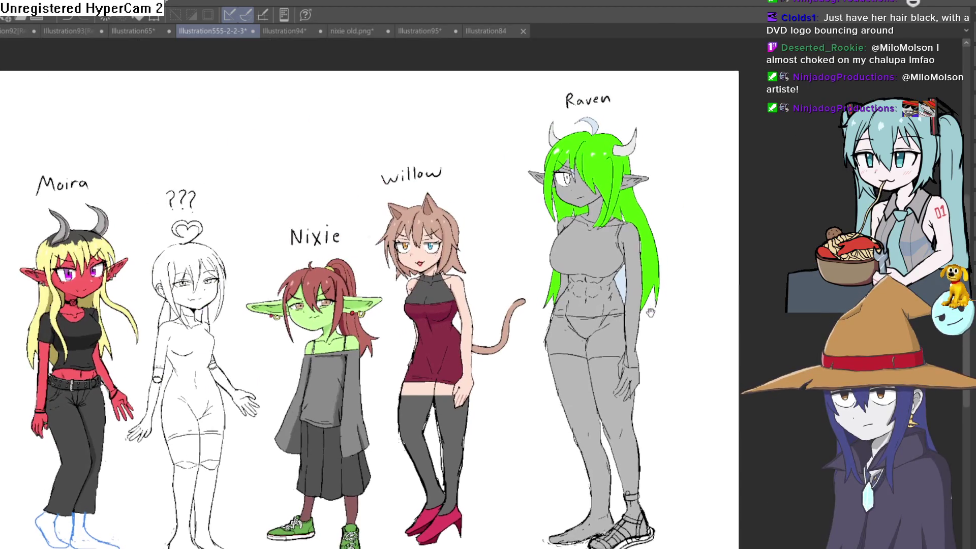
{"action": "left_click_drag", "start_coordinate": [645, 304], "coordinate": [645, 343]}
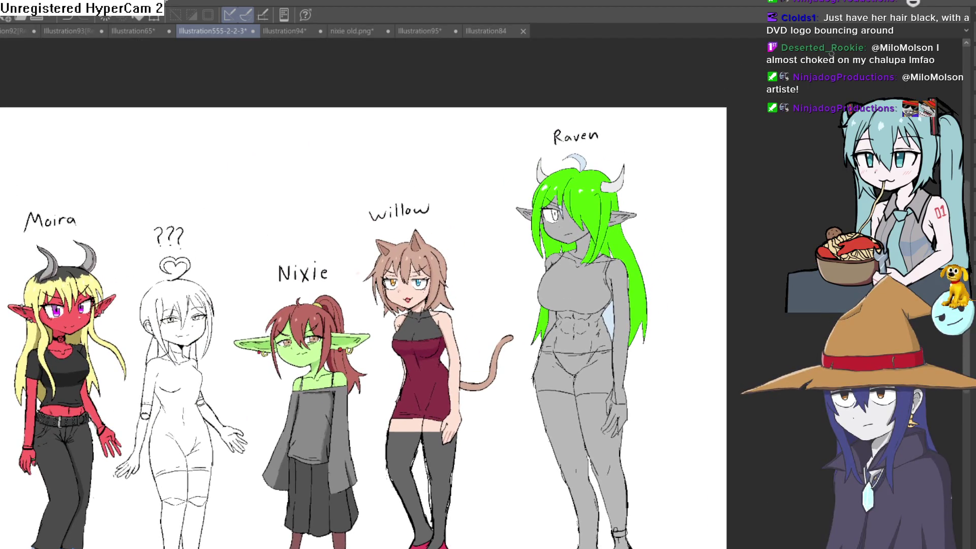
{"action": "key", "text": "ctrl+plus"}
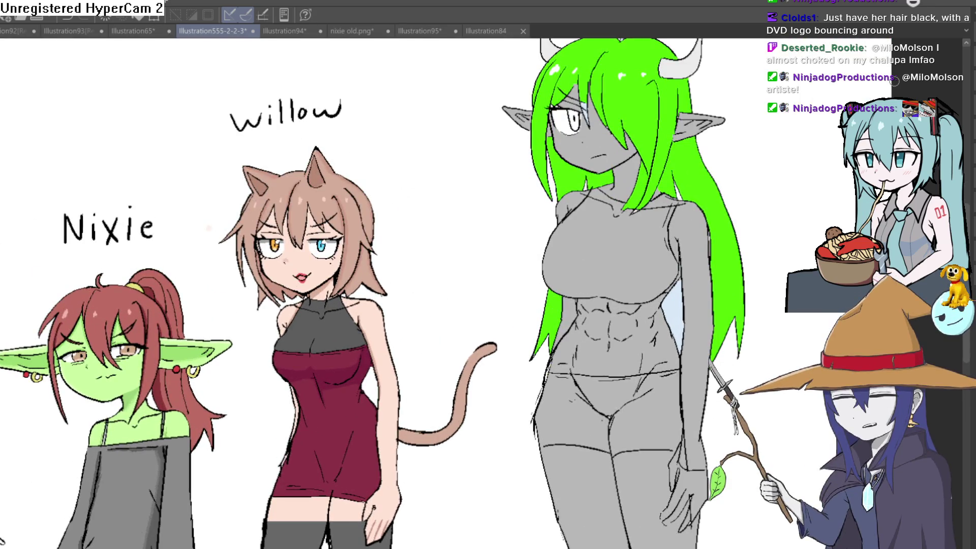
Step: Recolour Raven's green hair pale blue with Magic Wand and Fill, then deselect
{"action": "key", "text": "ctrl+z"}
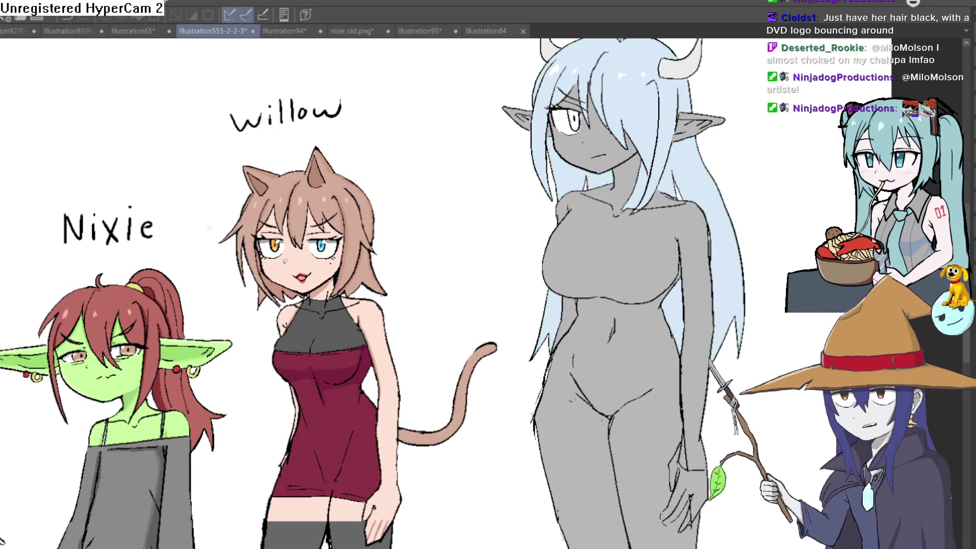
{"action": "key", "text": "ctrl+y"}
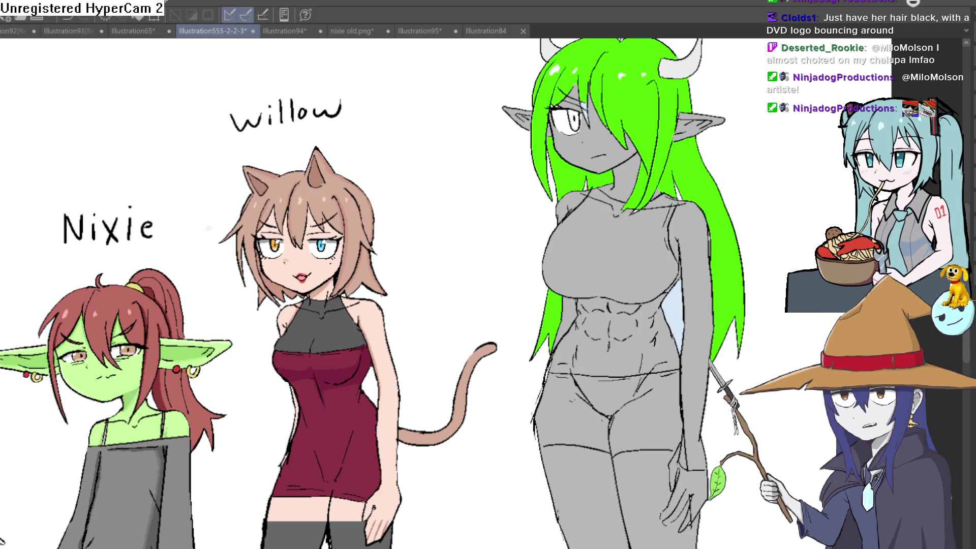
{"action": "left_click", "coordinate": [630, 108]}
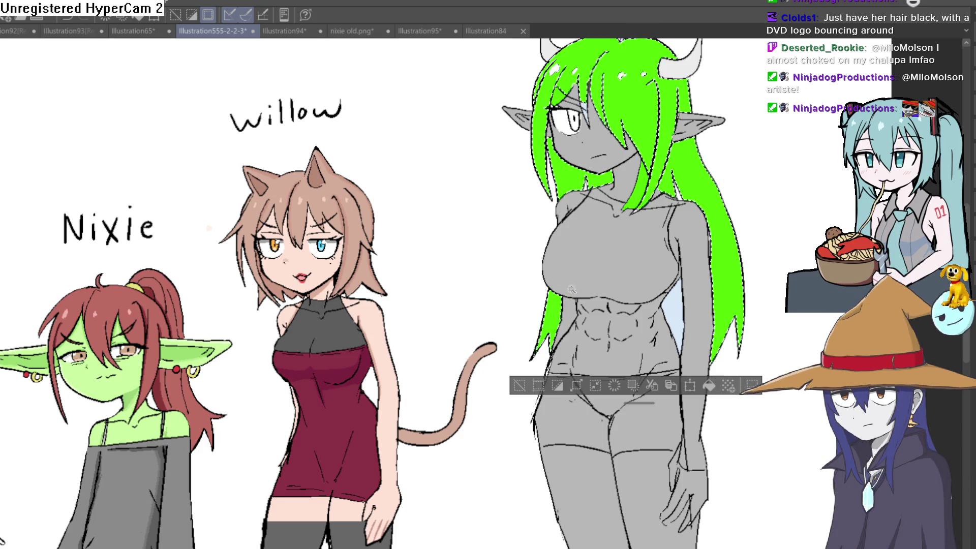
{"action": "left_click", "coordinate": [708, 386]}
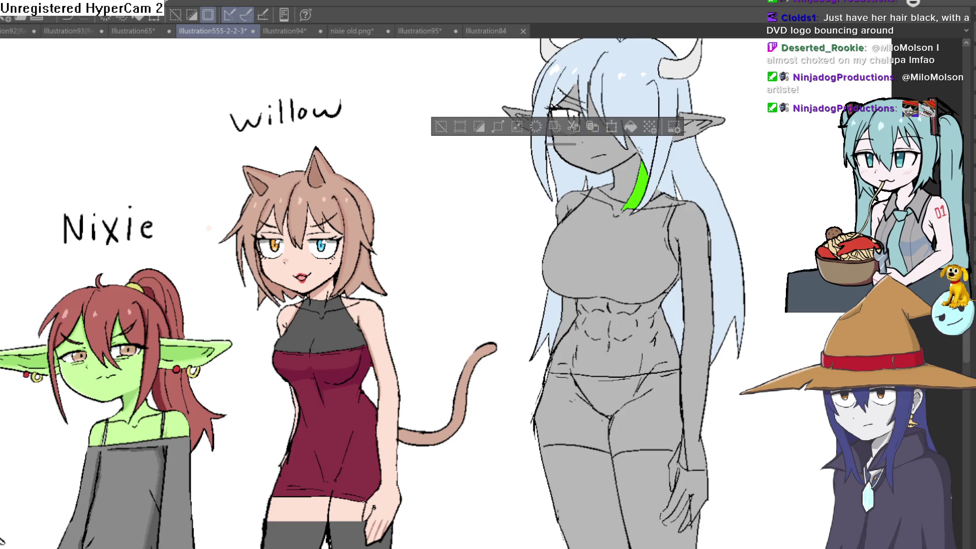
{"action": "left_click", "coordinate": [641, 184]}
{"action": "key", "text": "ctrl+d"}
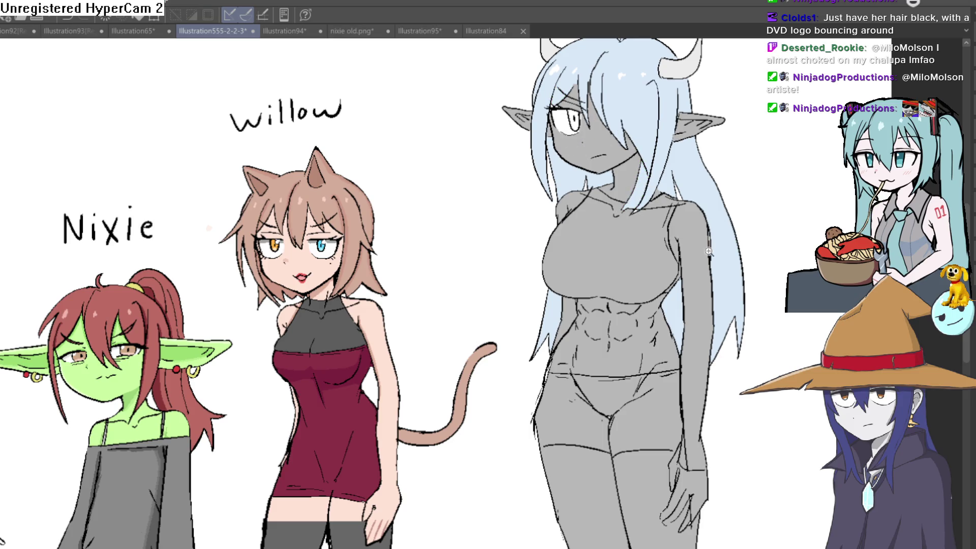
{"action": "scroll", "coordinate": [730, 211], "scroll_direction": "down", "scroll_amount": 2}
{"action": "left_click_drag", "start_coordinate": [730, 211], "coordinate": [699, 267]}
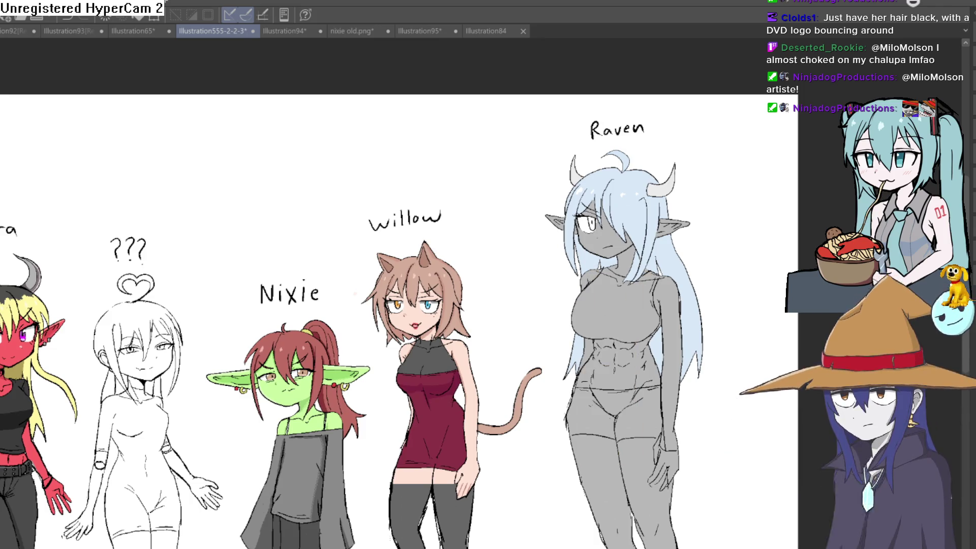
Step: Toggle the tan apron off and on with undo/redo, ending with it over Raven
{"action": "key", "text": "ctrl+z"}
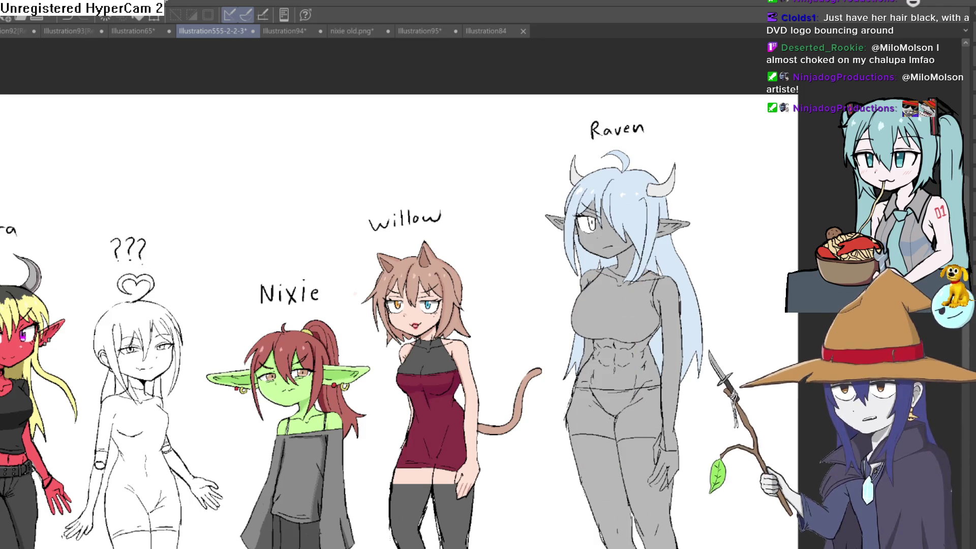
{"action": "key", "text": "ctrl+y"}
{"action": "mouse_move", "coordinate": [694, 363]}
{"action": "left_mouse_down"}
{"action": "mouse_move", "coordinate": [691, 402]}
{"action": "mouse_move", "coordinate": [691, 390]}
{"action": "left_mouse_up"}
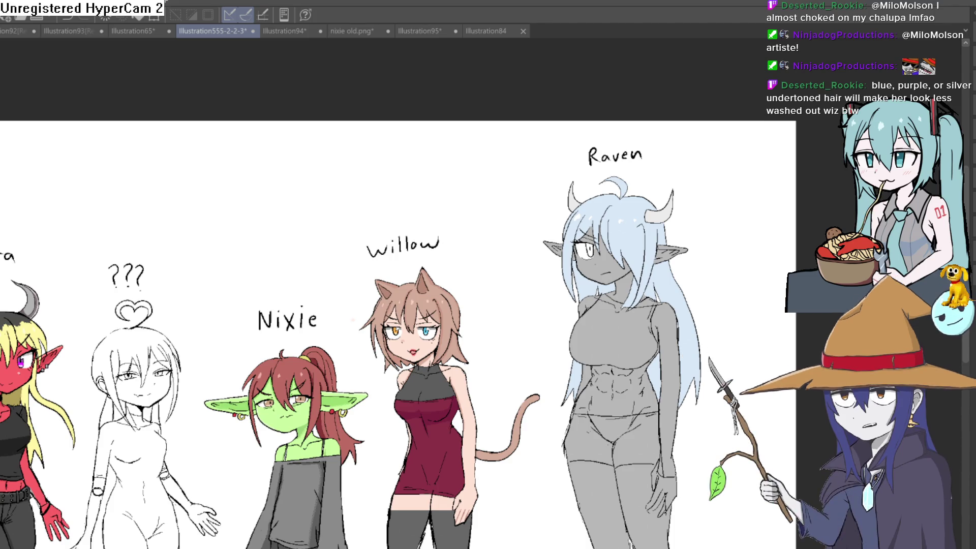
{"action": "key", "text": "ctrl+y"}
{"action": "key", "text": "ctrl+z"}
{"action": "key", "text": "ctrl+z"}
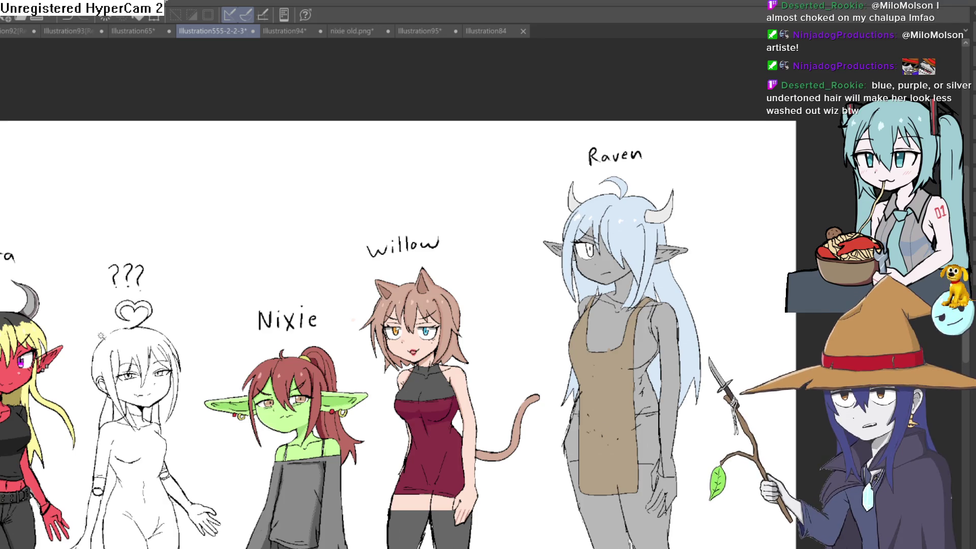
Step: Sample the apron's tan colour, then undo the tan apron fill and its brown sketch
{"action": "scroll", "coordinate": [633, 371], "scroll_direction": "up", "scroll_amount": 5}
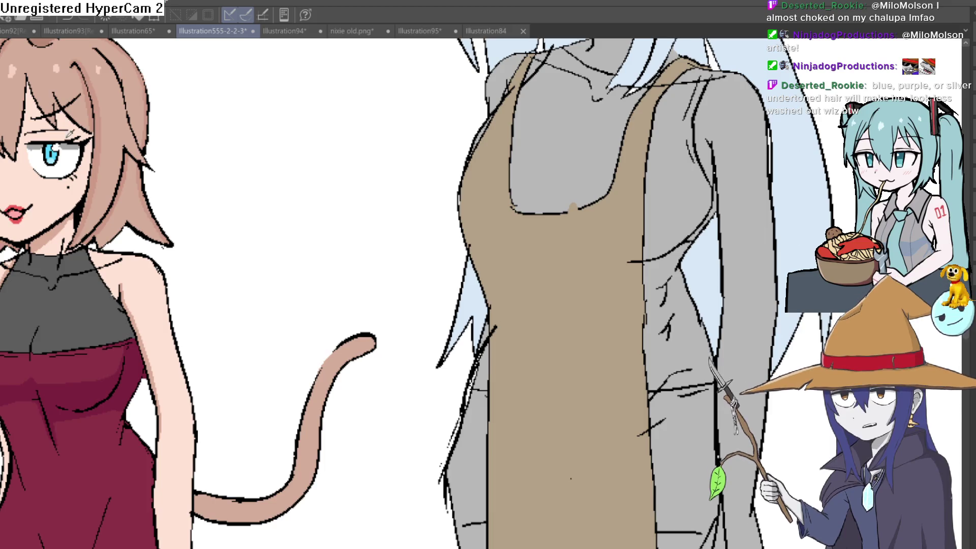
{"action": "key", "text": "minus"}
{"action": "key", "text": "minus"}
{"action": "left_click_drag", "start_coordinate": [543, 164], "coordinate": [536, 166]}
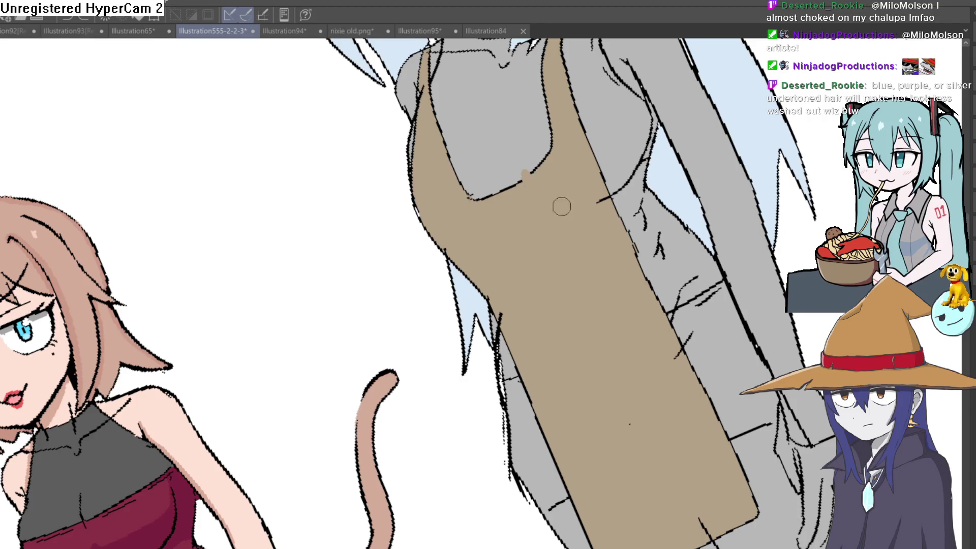
{"action": "key", "text": "ctrl+minus"}
{"action": "key", "text": "ctrl+minus"}
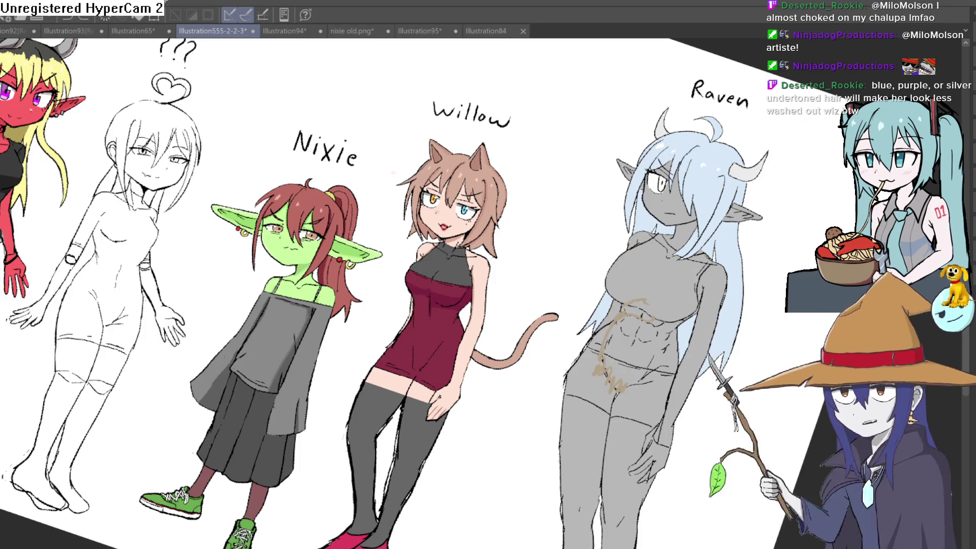
{"action": "key", "text": "ctrl+z"}
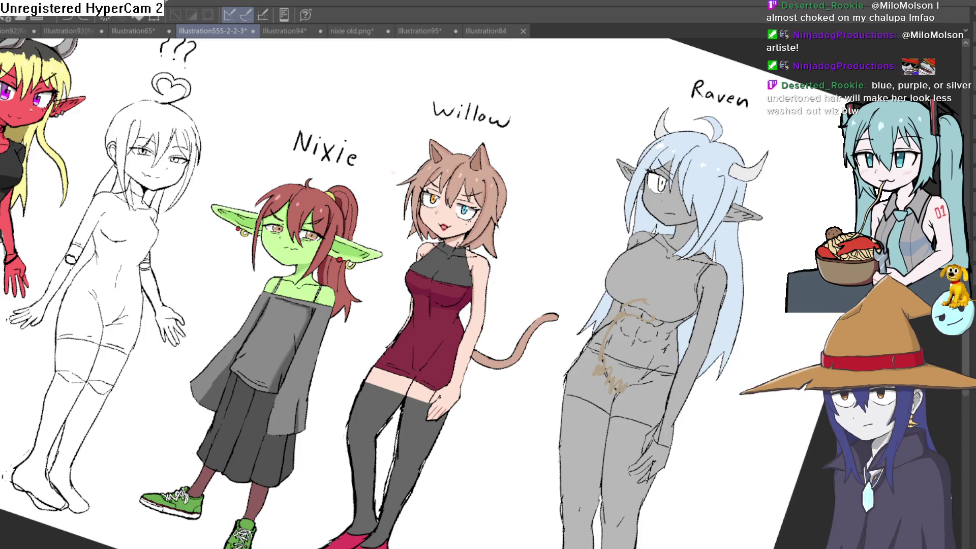
{"action": "key", "text": "ctrl+z"}
{"action": "key", "text": "ctrl+z"}
Step: Straighten the rotated canvas view and centre it on Raven's torso
{"action": "mouse_move", "coordinate": [722, 356]}
{"action": "left_mouse_down"}
{"action": "mouse_move", "coordinate": [746, 291]}
{"action": "mouse_move", "coordinate": [698, 250]}
{"action": "left_mouse_up"}
{"action": "scroll", "coordinate": [595, 280], "scroll_direction": "up", "scroll_amount": 5}
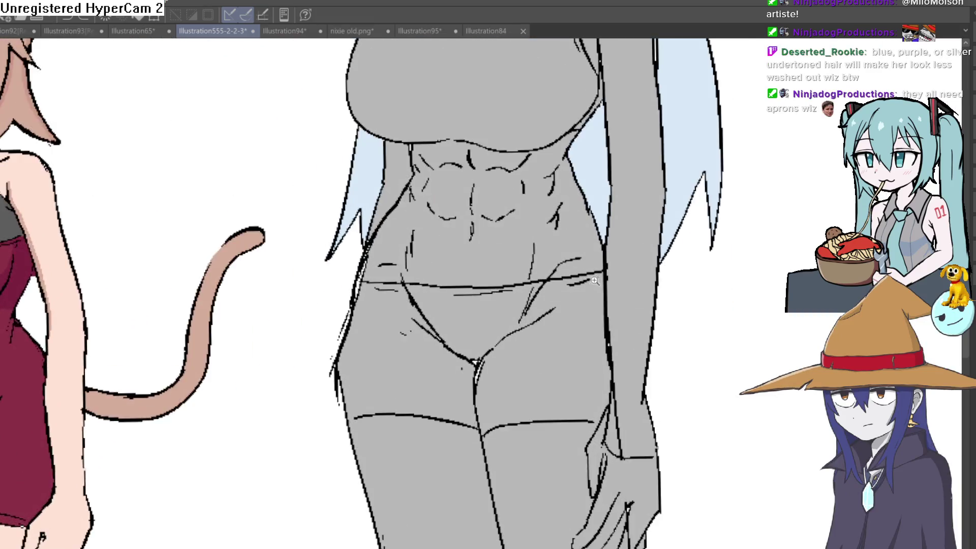
{"action": "scroll", "coordinate": [595, 280], "scroll_direction": "down", "scroll_amount": 2}
{"action": "left_click_drag", "start_coordinate": [595, 280], "coordinate": [589, 364]}
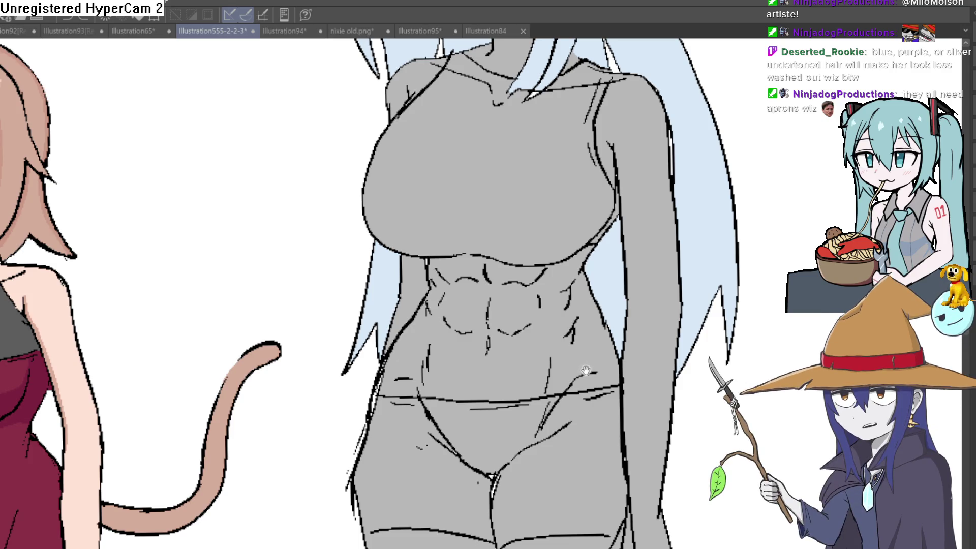
{"action": "scroll", "coordinate": [588, 368], "scroll_direction": "down", "scroll_amount": 2}
{"action": "scroll", "coordinate": [584, 370], "scroll_direction": "up", "scroll_amount": 2}
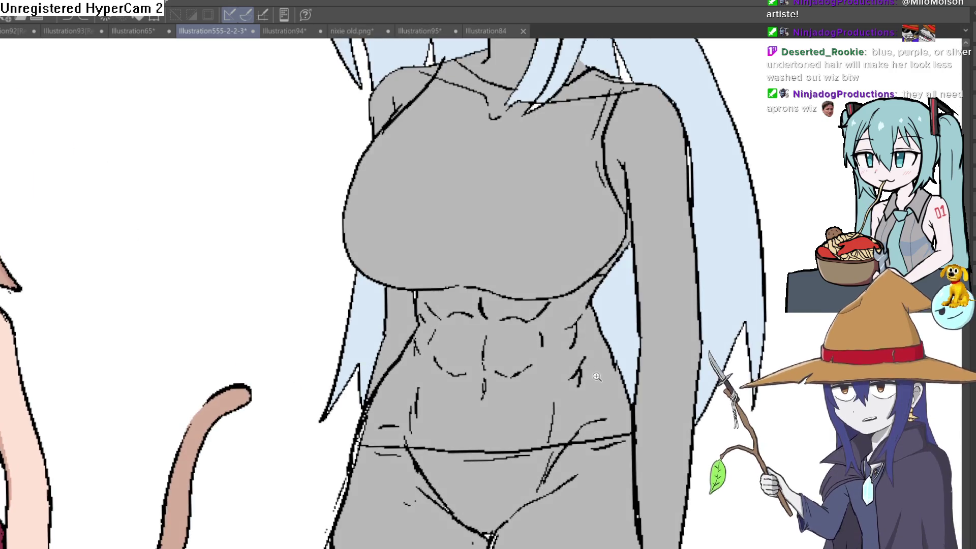
{"action": "scroll", "coordinate": [573, 375], "scroll_direction": "down", "scroll_amount": 2}
{"action": "scroll", "coordinate": [585, 371], "scroll_direction": "up", "scroll_amount": 1}
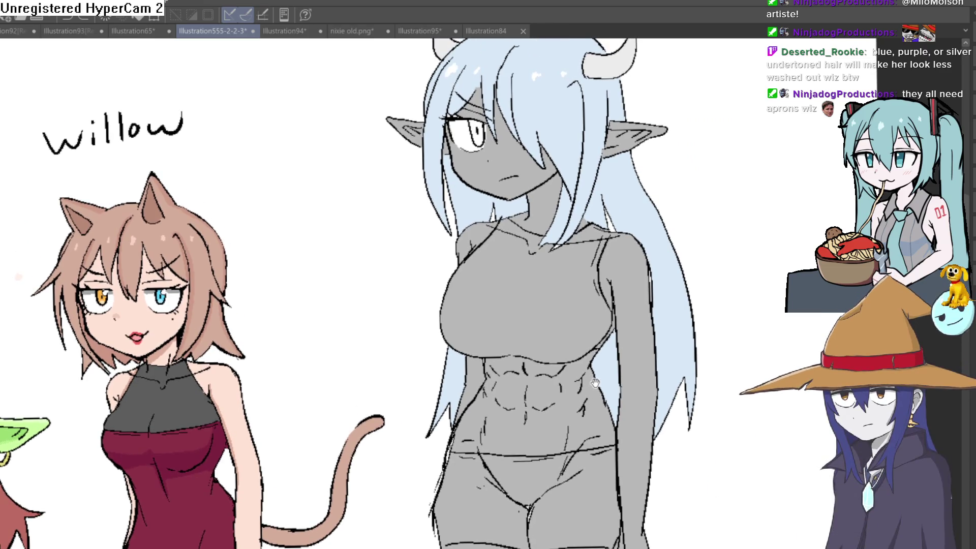
{"action": "left_click_drag", "start_coordinate": [598, 368], "coordinate": [599, 356]}
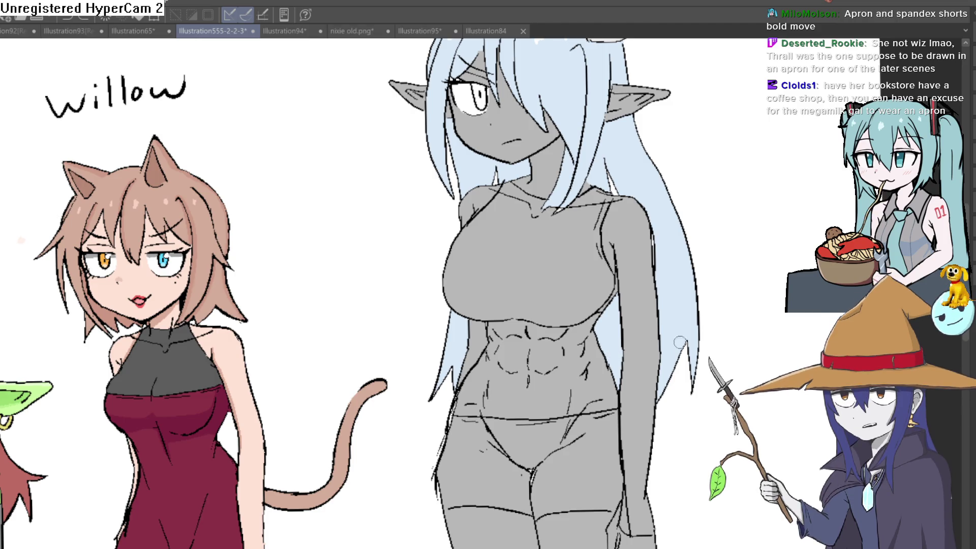
Step: Fill both legs, the middle and the crotch gap of Raven's shorts dark grey
{"action": "left_click_drag", "start_coordinate": [465, 423], "coordinate": [497, 351]}
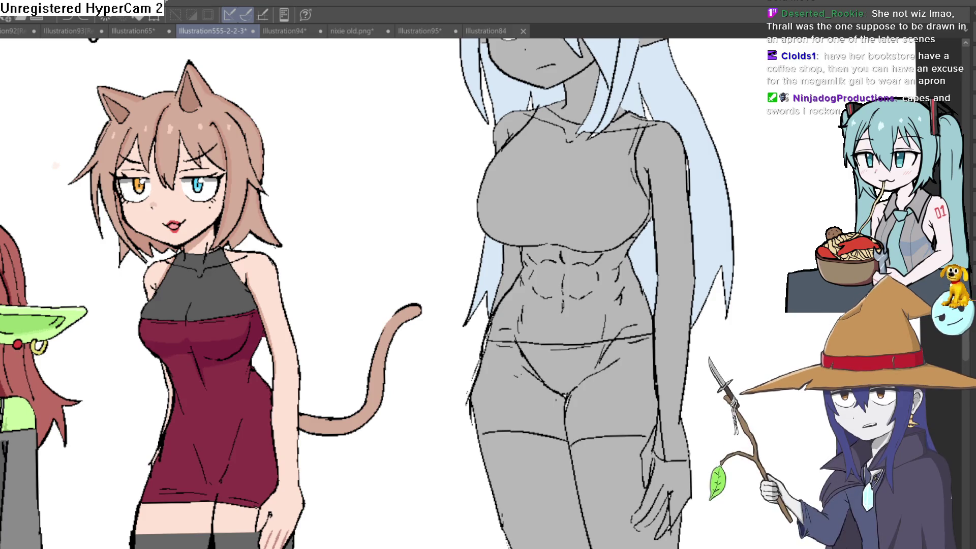
{"action": "left_click_drag", "start_coordinate": [557, 327], "coordinate": [542, 303]}
{"action": "left_click", "coordinate": [595, 361]}
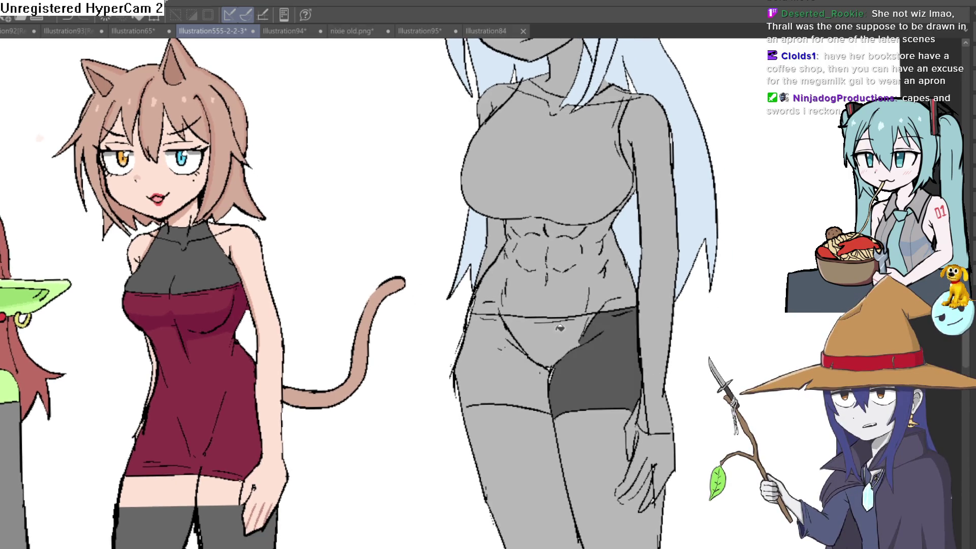
{"action": "left_click", "coordinate": [544, 336]}
{"action": "left_click", "coordinate": [504, 366]}
{"action": "scroll", "coordinate": [570, 376], "scroll_direction": "up", "scroll_amount": 5}
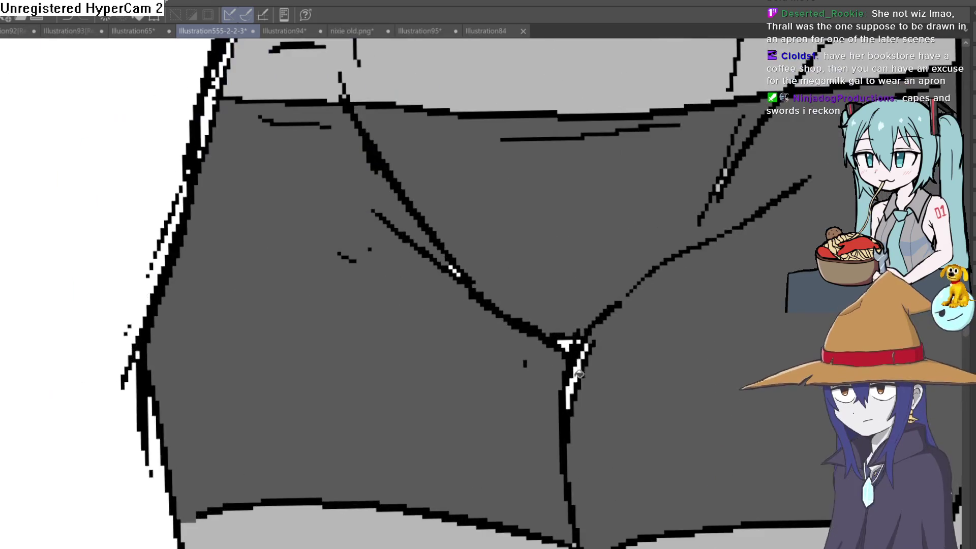
{"action": "left_click", "coordinate": [572, 346]}
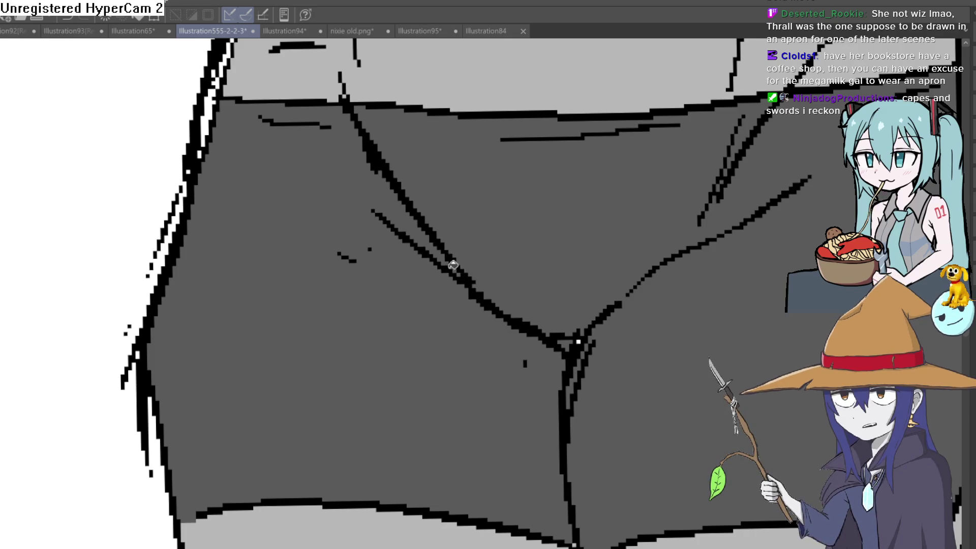
Step: Fill Raven's crop top and the small gap near its neckline dark grey
{"action": "scroll", "coordinate": [467, 252], "scroll_direction": "down", "scroll_amount": 4}
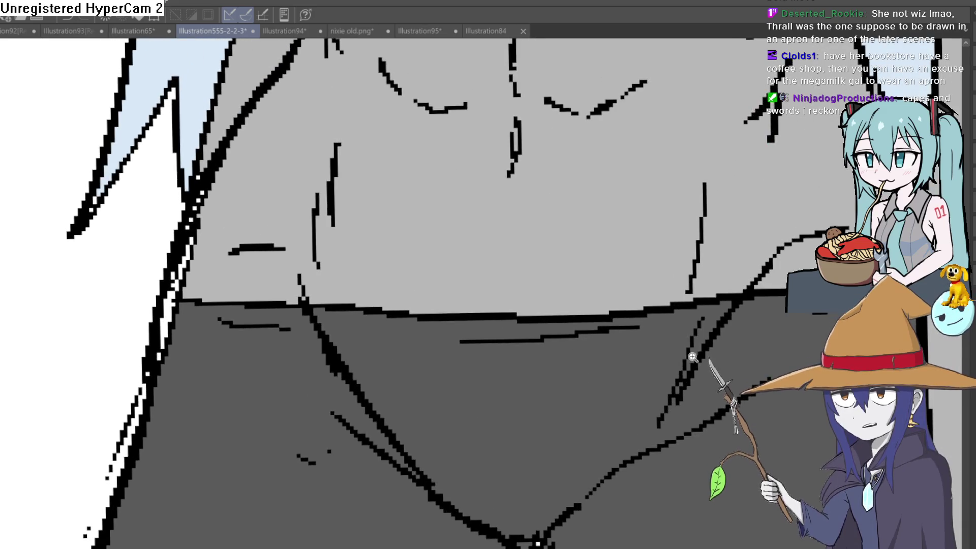
{"action": "scroll", "coordinate": [688, 344], "scroll_direction": "down", "scroll_amount": 2}
{"action": "scroll", "coordinate": [642, 405], "scroll_direction": "up", "scroll_amount": 1}
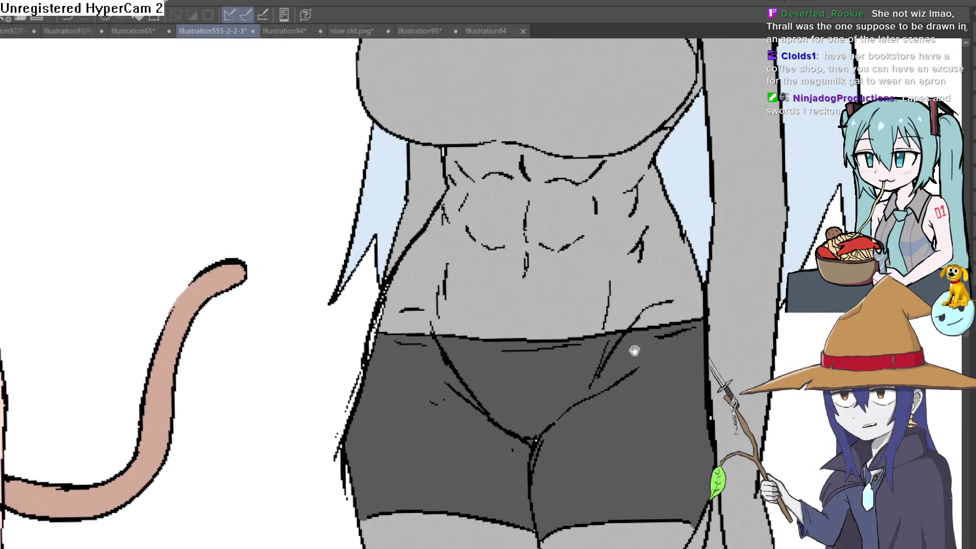
{"action": "left_click_drag", "start_coordinate": [641, 405], "coordinate": [598, 390]}
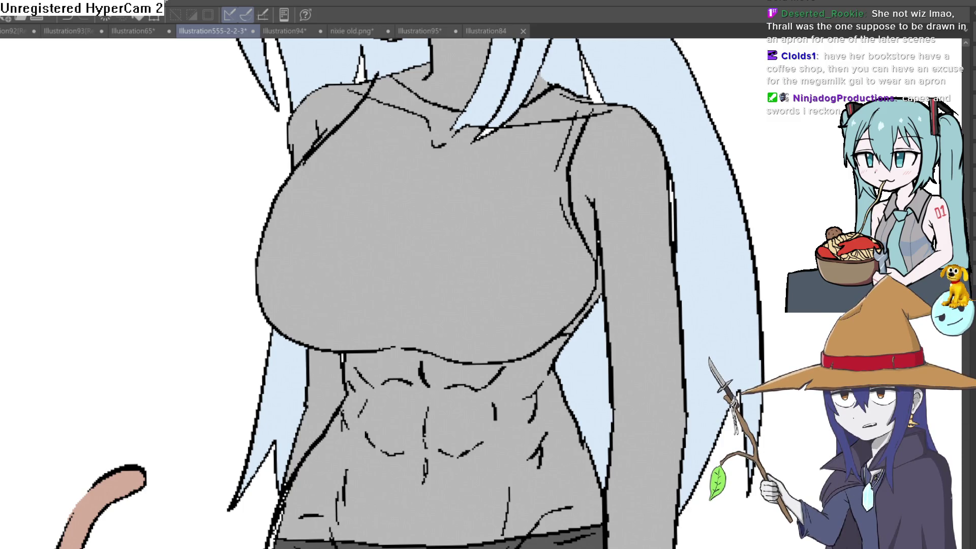
{"action": "left_click", "coordinate": [482, 233]}
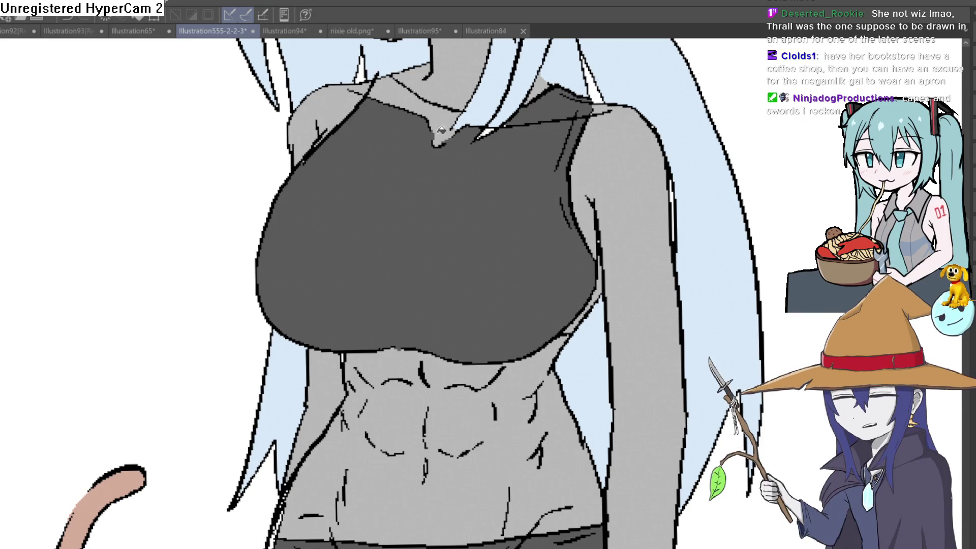
{"action": "left_click", "coordinate": [449, 108]}
{"action": "scroll", "coordinate": [449, 108], "scroll_direction": "down", "scroll_amount": 6}
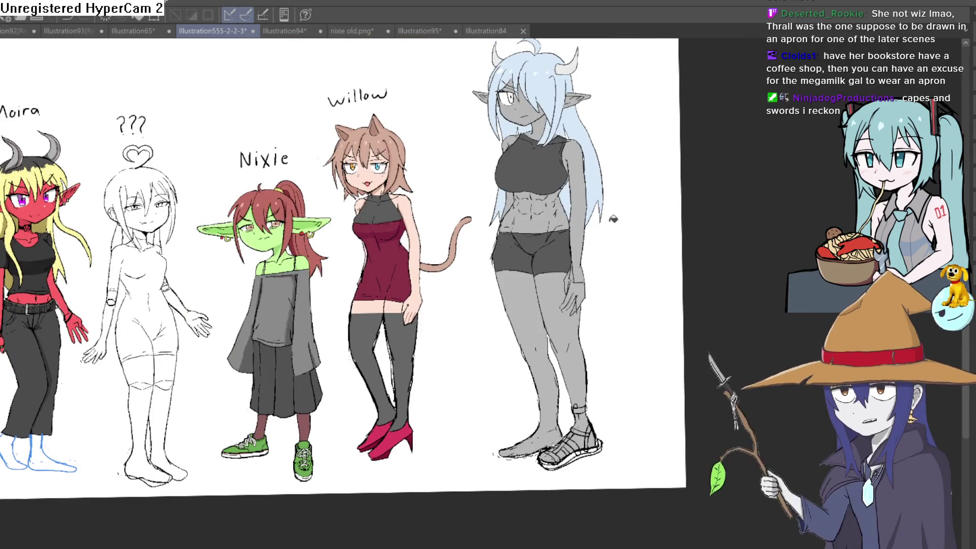
Step: Restore the tan apron over the dark outfit, briefly hiding it to compare
{"action": "scroll", "coordinate": [617, 218], "scroll_direction": "up", "scroll_amount": 5}
{"action": "left_click_drag", "start_coordinate": [587, 234], "coordinate": [583, 281]}
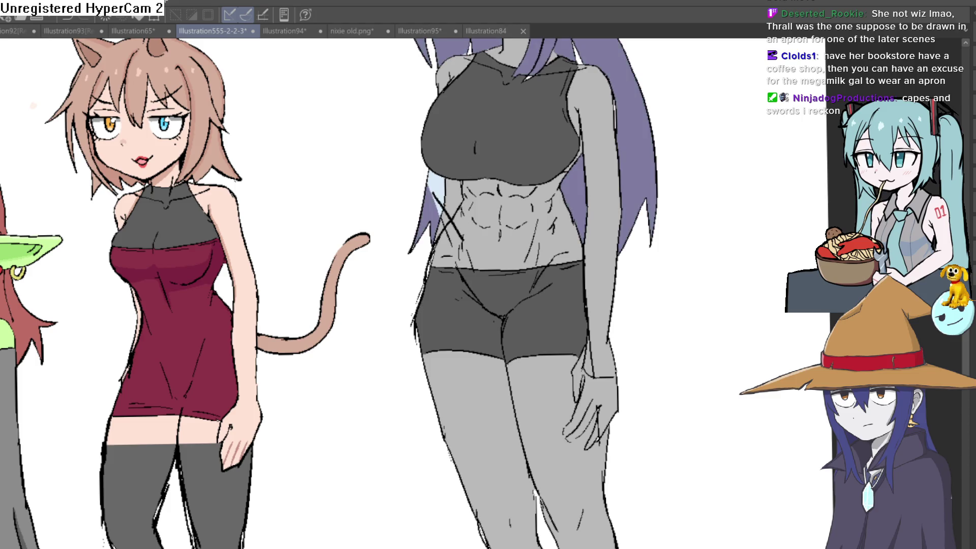
{"action": "key", "text": "ctrl+z"}
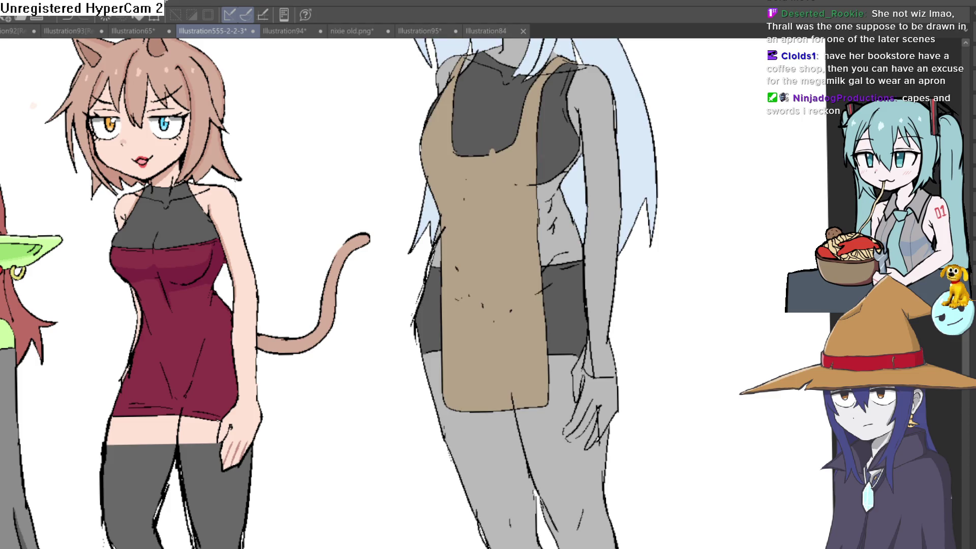
{"action": "scroll", "coordinate": [776, 442], "scroll_direction": "down", "scroll_amount": 2}
{"action": "scroll", "coordinate": [679, 334], "scroll_direction": "down", "scroll_amount": 1}
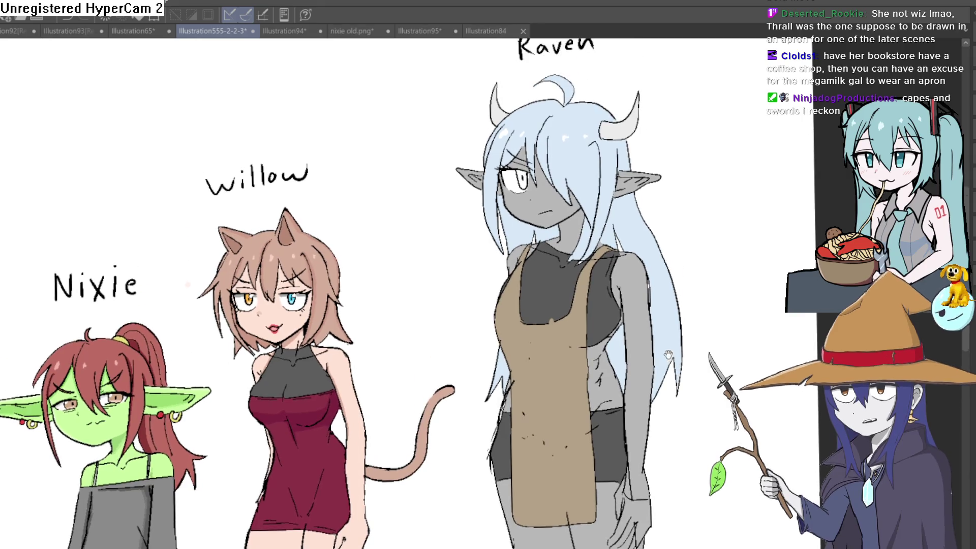
{"action": "scroll", "coordinate": [676, 315], "scroll_direction": "up", "scroll_amount": 1}
{"action": "left_click_drag", "start_coordinate": [674, 305], "coordinate": [671, 327]}
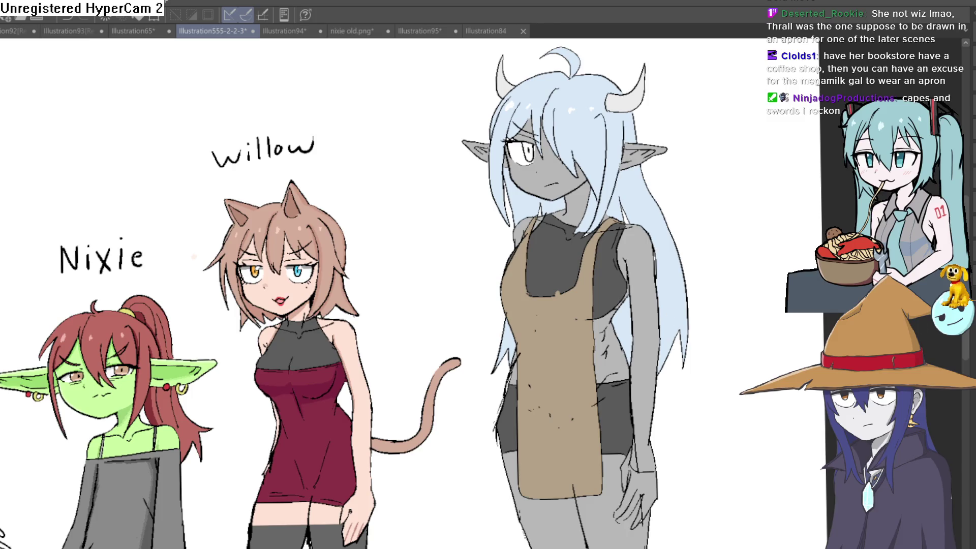
{"action": "key", "text": "ctrl+z"}
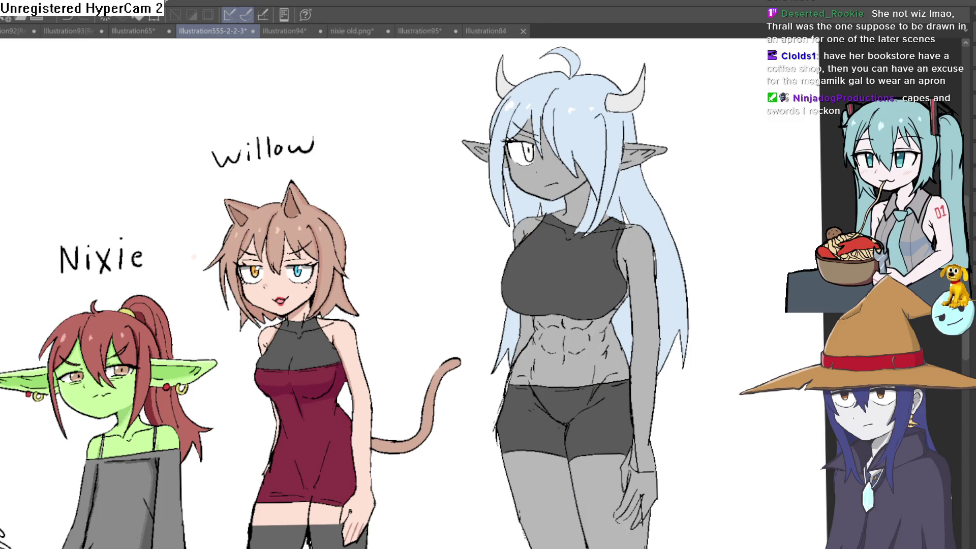
{"action": "key", "text": "ctrl+y"}
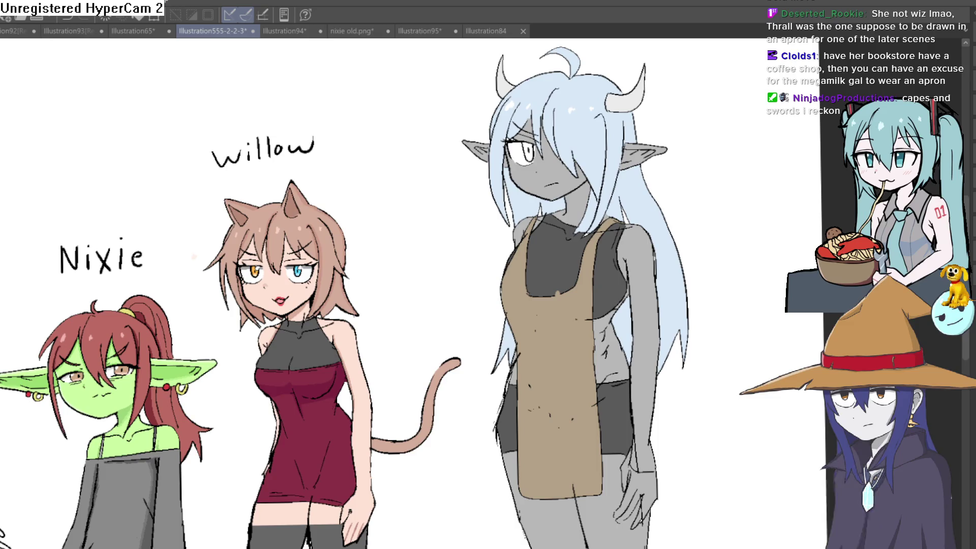
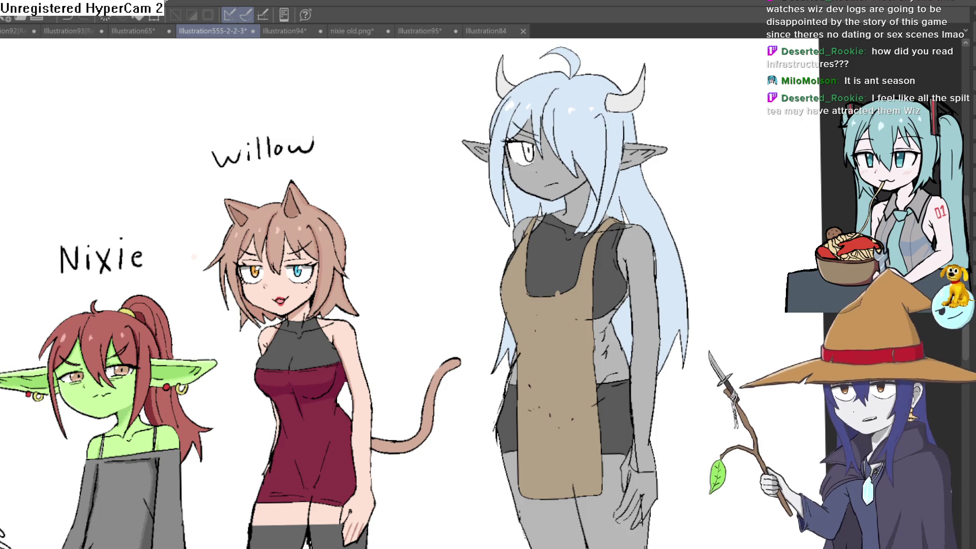
Step: Erase the tan apron from the tall grey-skinned girl in the lineup
{"action": "left_click_drag", "start_coordinate": [729, 291], "coordinate": [658, 276]}
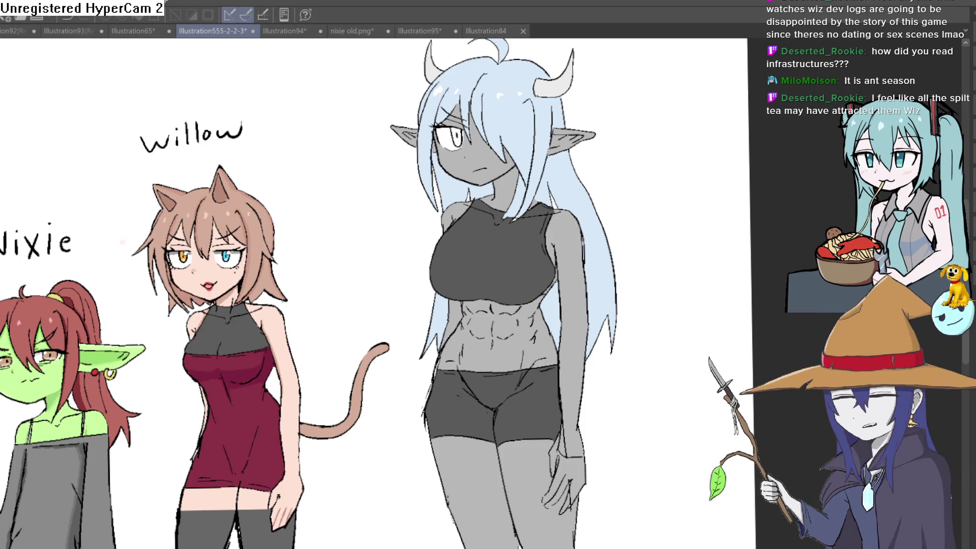
{"action": "scroll", "coordinate": [643, 331], "scroll_direction": "down", "scroll_amount": 5}
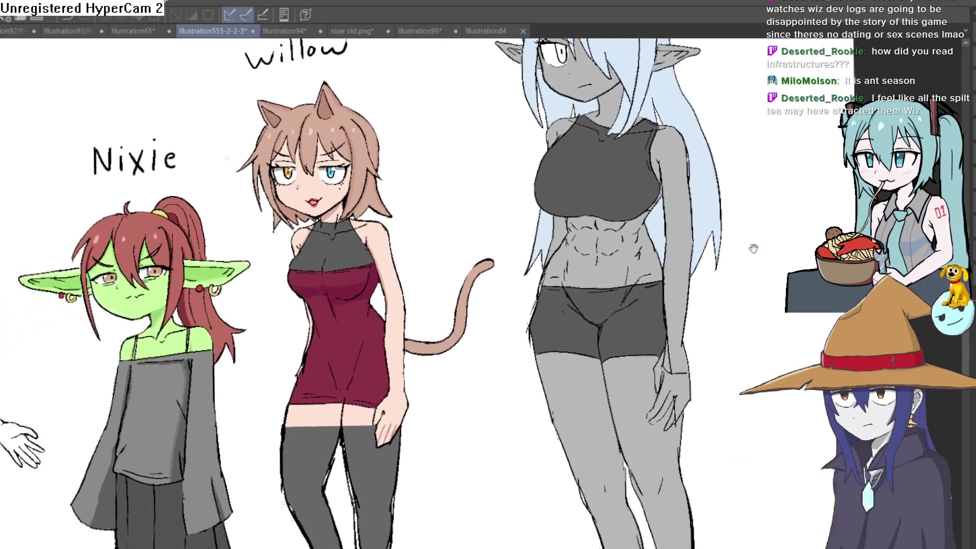
{"action": "scroll", "coordinate": [727, 288], "scroll_direction": "down", "scroll_amount": 3}
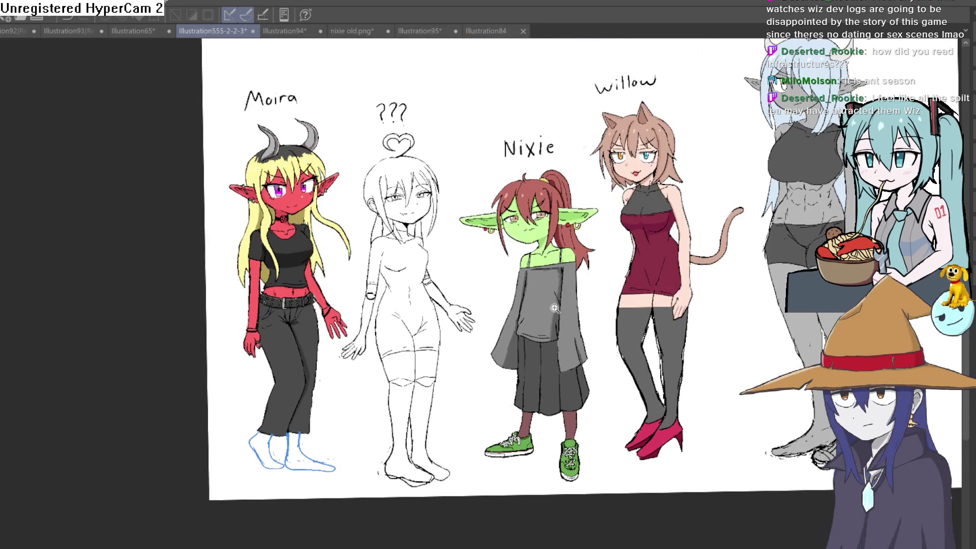
Step: Pan across the lineup and zoom in on Nixie's sleeve and skirt
{"action": "left_click_drag", "start_coordinate": [553, 318], "coordinate": [543, 330]}
{"action": "scroll", "coordinate": [520, 300], "scroll_direction": "up", "scroll_amount": 3}
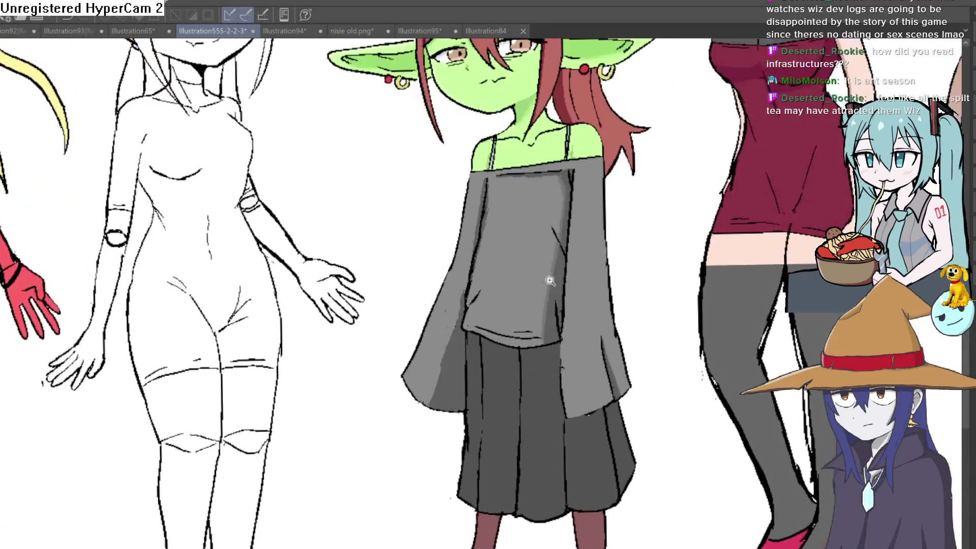
{"action": "scroll", "coordinate": [520, 300], "scroll_direction": "down", "scroll_amount": 4}
{"action": "scroll", "coordinate": [584, 325], "scroll_direction": "up", "scroll_amount": 2}
{"action": "left_click_drag", "start_coordinate": [589, 335], "coordinate": [578, 328]}
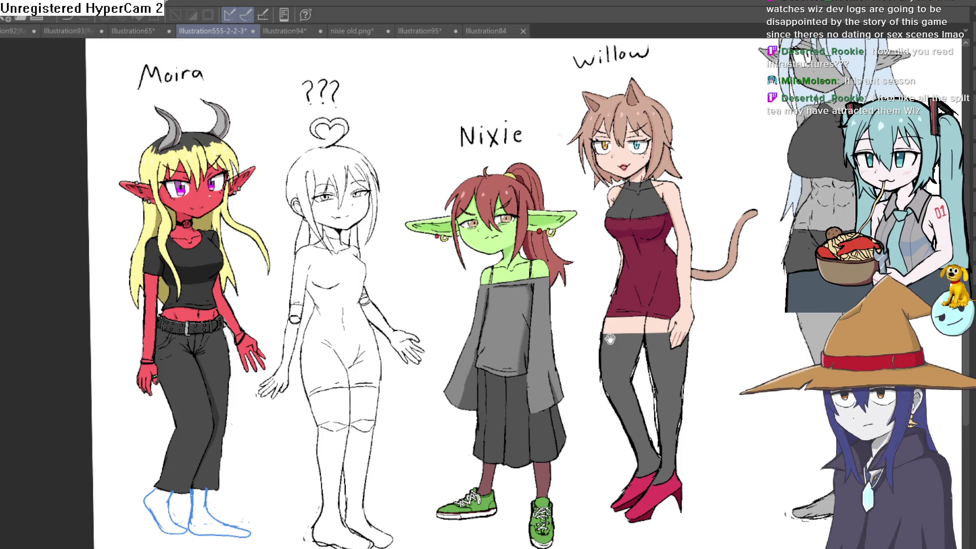
{"action": "mouse_move", "coordinate": [584, 404]}
{"action": "left_mouse_down"}
{"action": "mouse_move", "coordinate": [602, 401]}
{"action": "mouse_move", "coordinate": [580, 402]}
{"action": "left_mouse_up"}
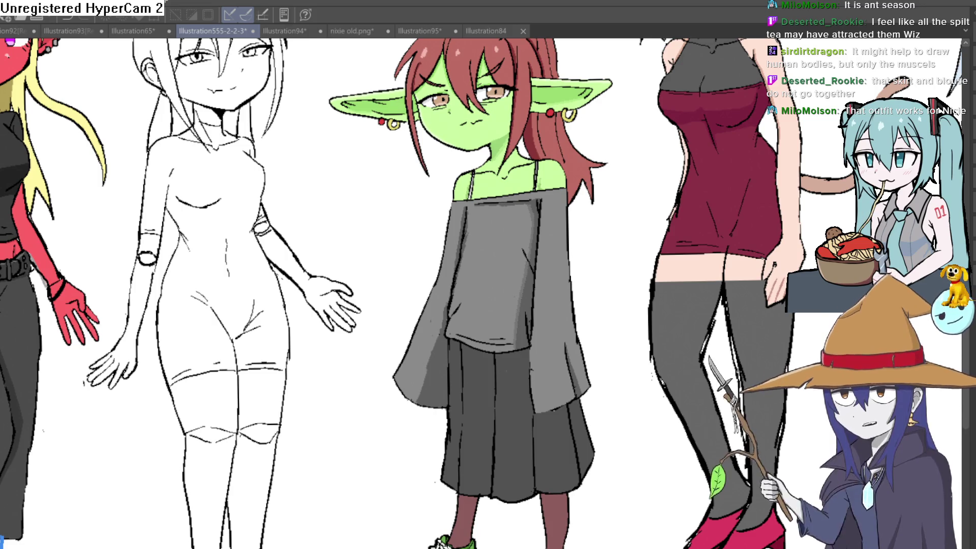
Step: Toggle undo/redo to compare Nixie with and without her dark skirt, ending skirtless
{"action": "key", "text": "ctrl+z"}
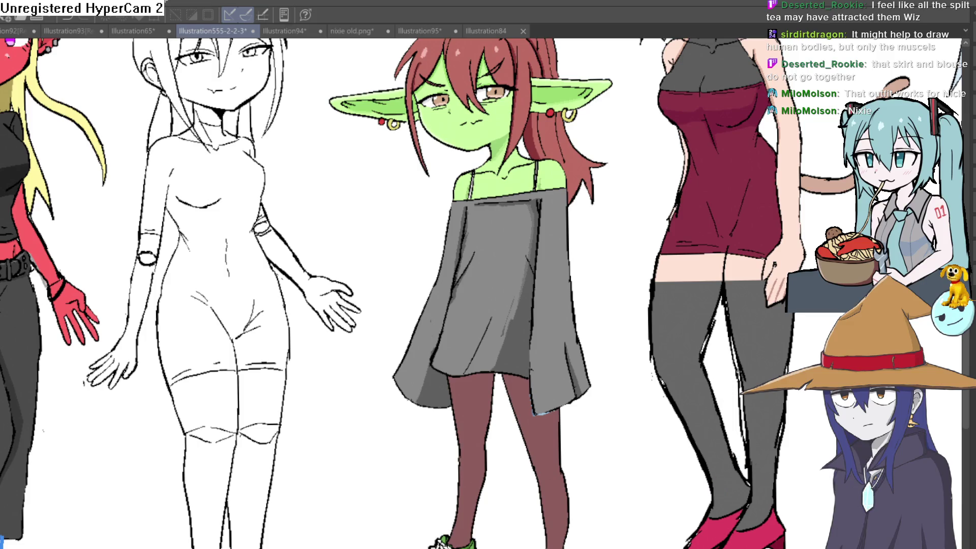
{"action": "key", "text": "ctrl+y"}
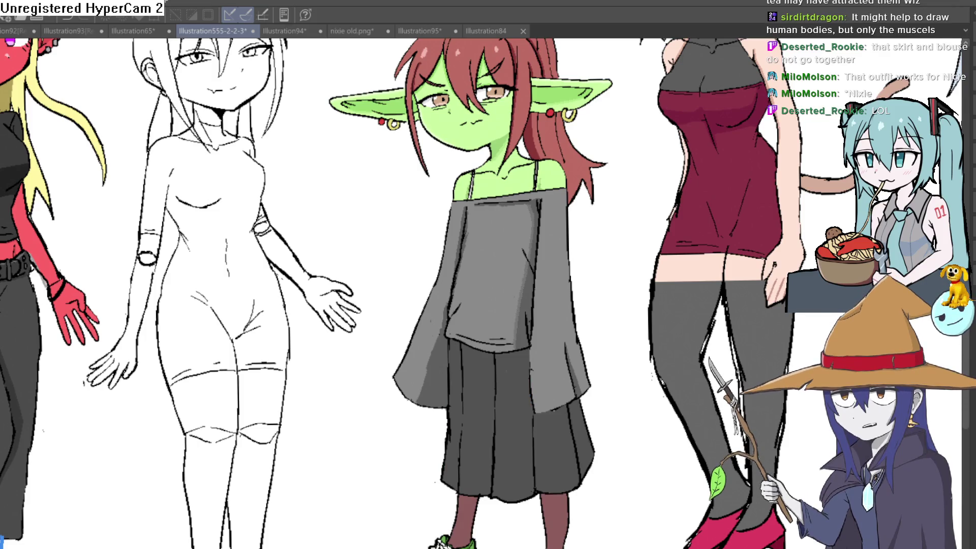
{"action": "key", "text": "ctrl+z"}
{"action": "key", "text": "ctrl+y"}
{"action": "key", "text": "ctrl+z"}
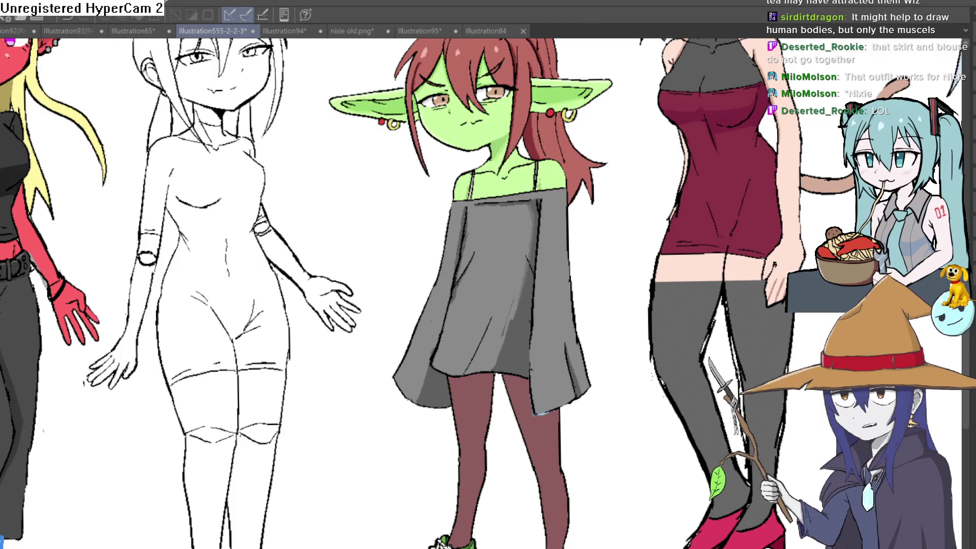
{"action": "key", "text": "ctrl+z"}
{"action": "key", "text": "ctrl+y"}
{"action": "key", "text": "ctrl+z"}
{"action": "key", "text": "ctrl+y"}
{"action": "key", "text": "ctrl+z"}
{"action": "key", "text": "ctrl+y"}
{"action": "key", "text": "ctrl+z"}
{"action": "key", "text": "ctrl+y"}
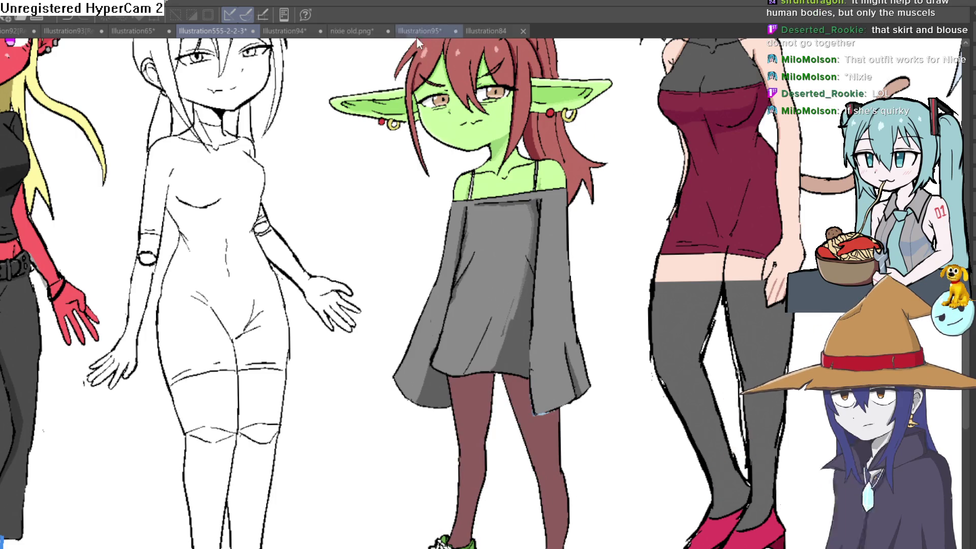
Step: Switch to nixie old.png and look over the old Nixie drawing in jeans
{"action": "left_click", "coordinate": [369, 34]}
{"action": "left_click_drag", "start_coordinate": [515, 286], "coordinate": [523, 286]}
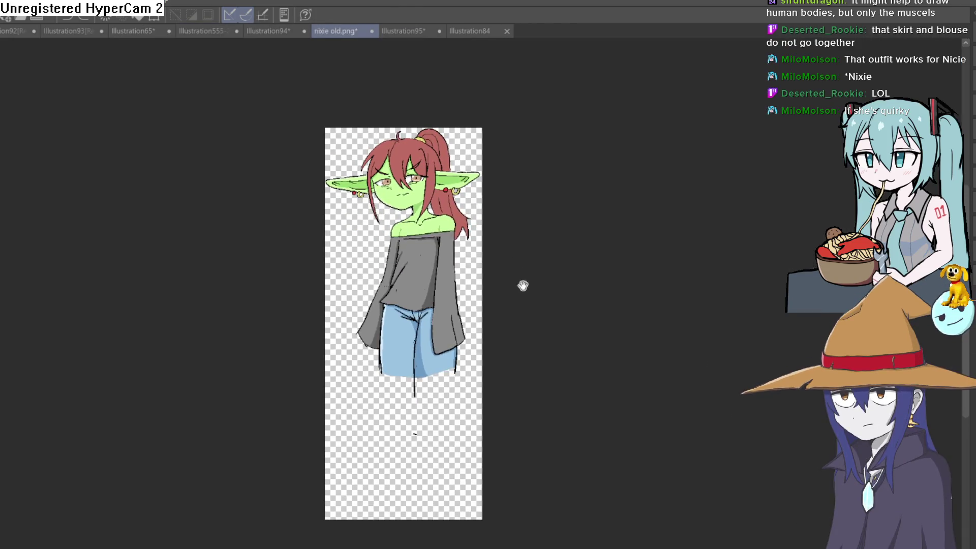
{"action": "scroll", "coordinate": [505, 299], "scroll_direction": "up", "scroll_amount": 2}
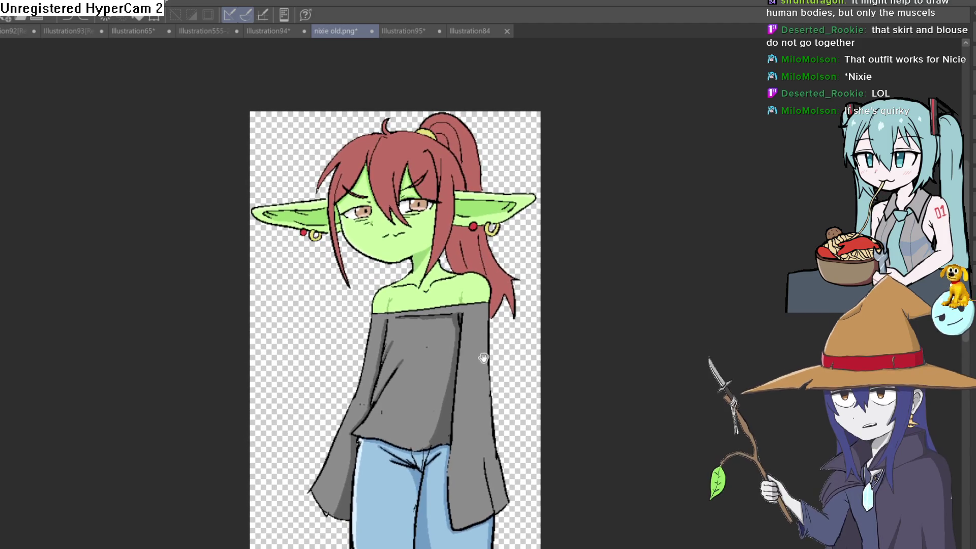
{"action": "scroll", "coordinate": [484, 359], "scroll_direction": "down", "scroll_amount": 1}
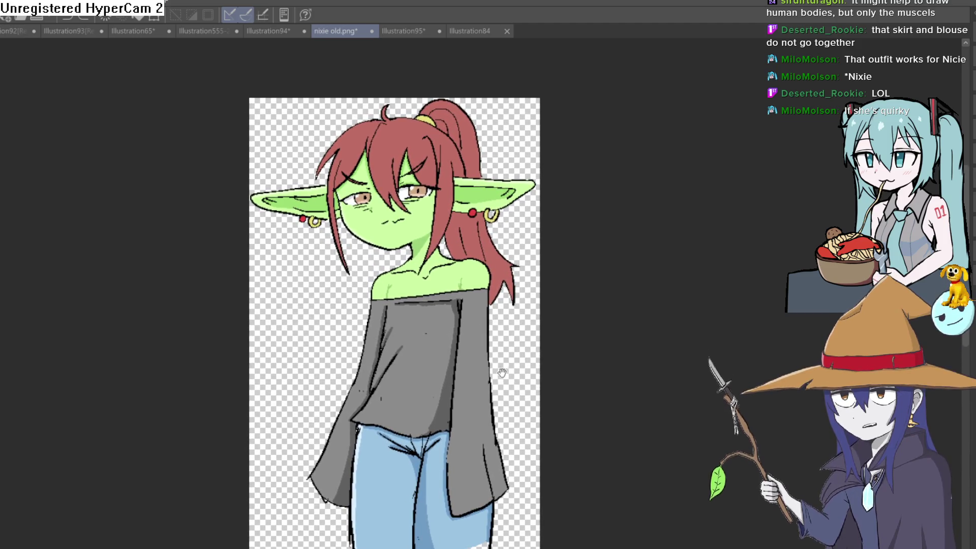
{"action": "scroll", "coordinate": [499, 371], "scroll_direction": "down", "scroll_amount": 5}
{"action": "scroll", "coordinate": [488, 356], "scroll_direction": "up", "scroll_amount": 3}
{"action": "scroll", "coordinate": [494, 363], "scroll_direction": "down", "scroll_amount": 2}
{"action": "scroll", "coordinate": [494, 364], "scroll_direction": "up", "scroll_amount": 1}
{"action": "scroll", "coordinate": [495, 364], "scroll_direction": "down", "scroll_amount": 1}
{"action": "scroll", "coordinate": [497, 391], "scroll_direction": "down", "scroll_amount": 2}
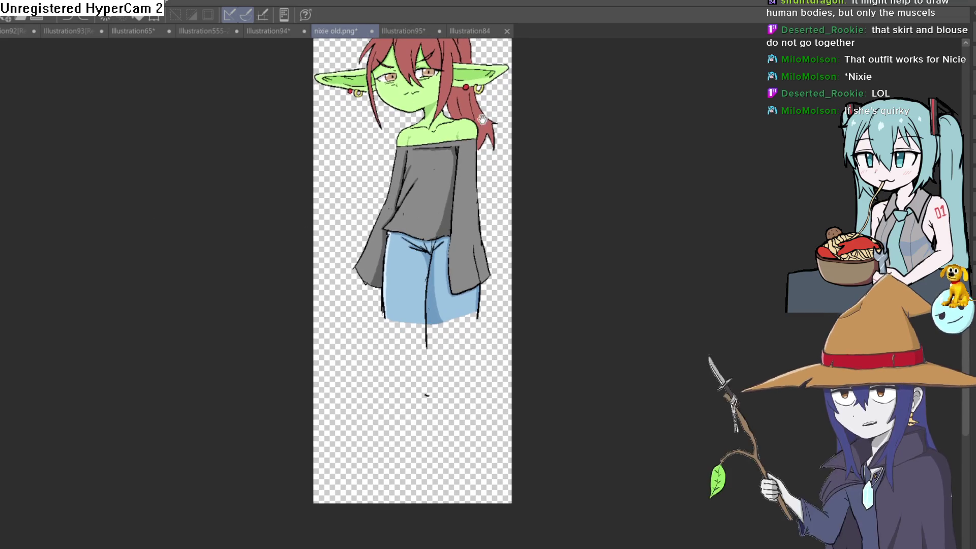
{"action": "left_click_drag", "start_coordinate": [454, 114], "coordinate": [433, 159]}
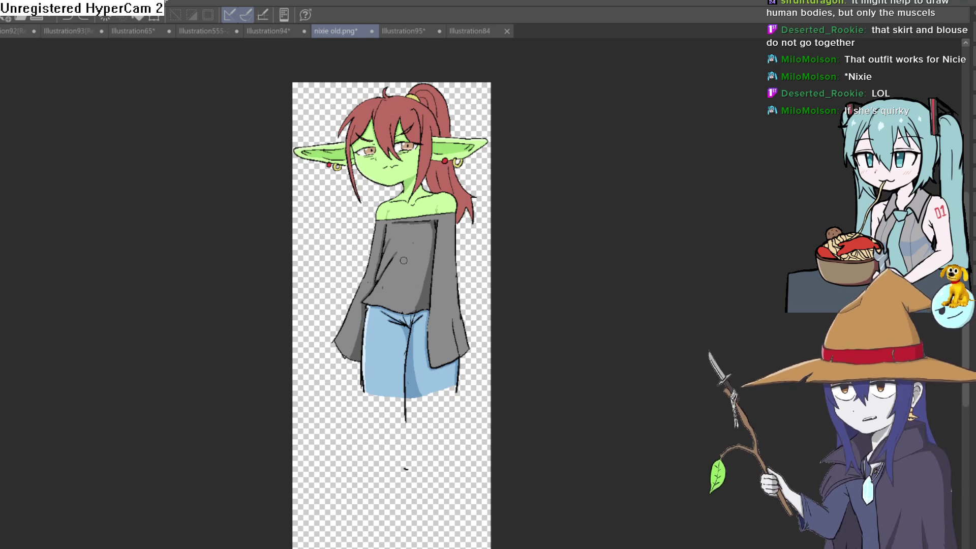
Step: Add short dark strokes on the grey shirt and jeans, then go to Illustration94
{"action": "left_click_drag", "start_coordinate": [405, 260], "coordinate": [417, 259]}
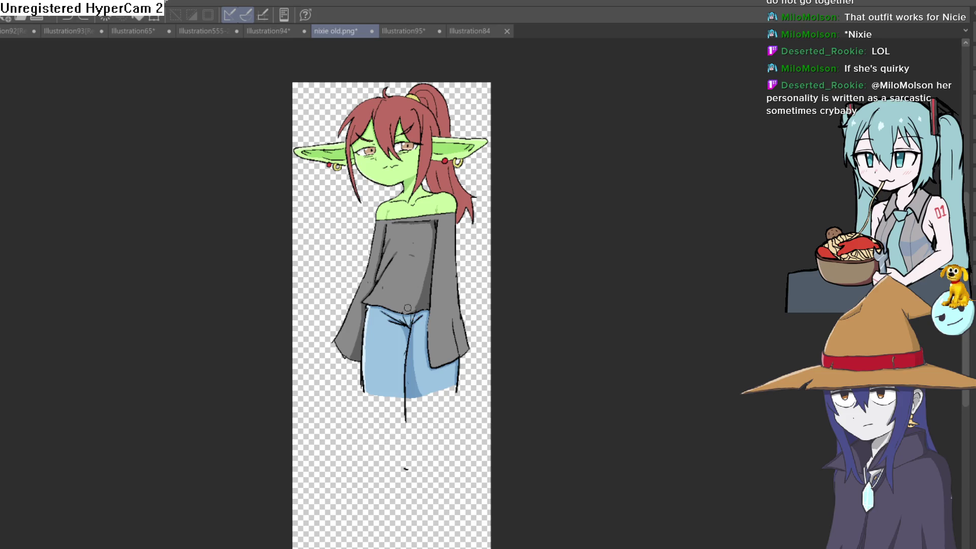
{"action": "left_click_drag", "start_coordinate": [401, 362], "coordinate": [414, 362]}
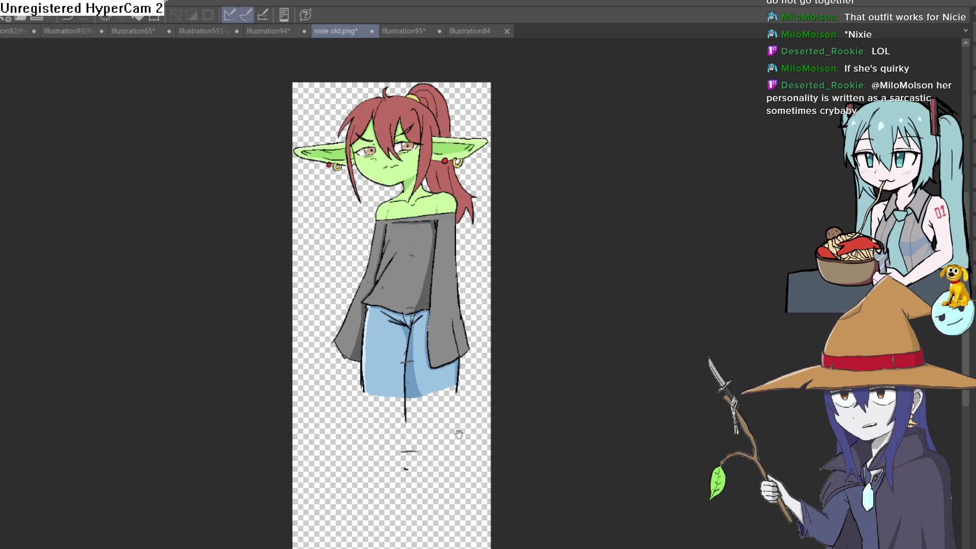
{"action": "scroll", "coordinate": [437, 440], "scroll_direction": "up", "scroll_amount": 3}
{"action": "scroll", "coordinate": [416, 447], "scroll_direction": "down", "scroll_amount": 3}
{"action": "scroll", "coordinate": [408, 451], "scroll_direction": "up", "scroll_amount": 1}
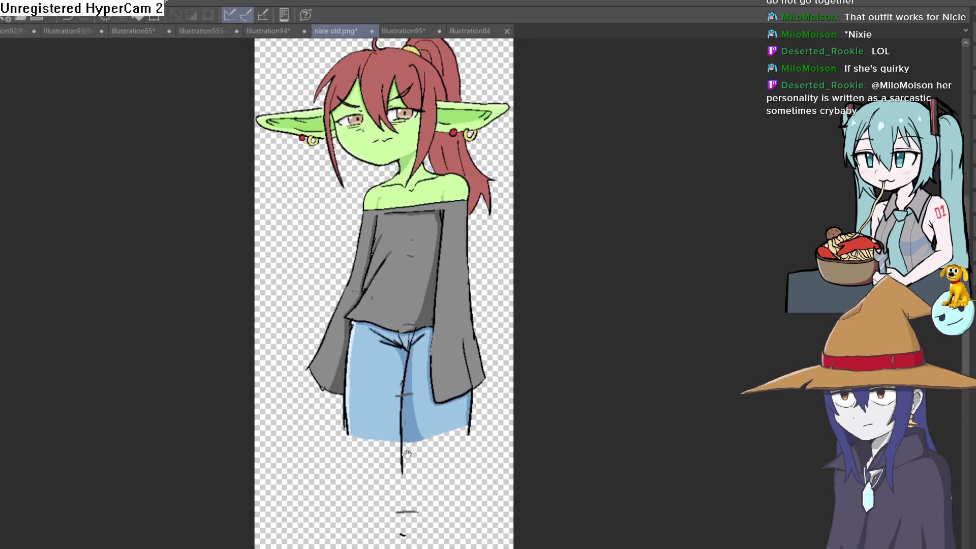
{"action": "left_click_drag", "start_coordinate": [407, 445], "coordinate": [406, 430]}
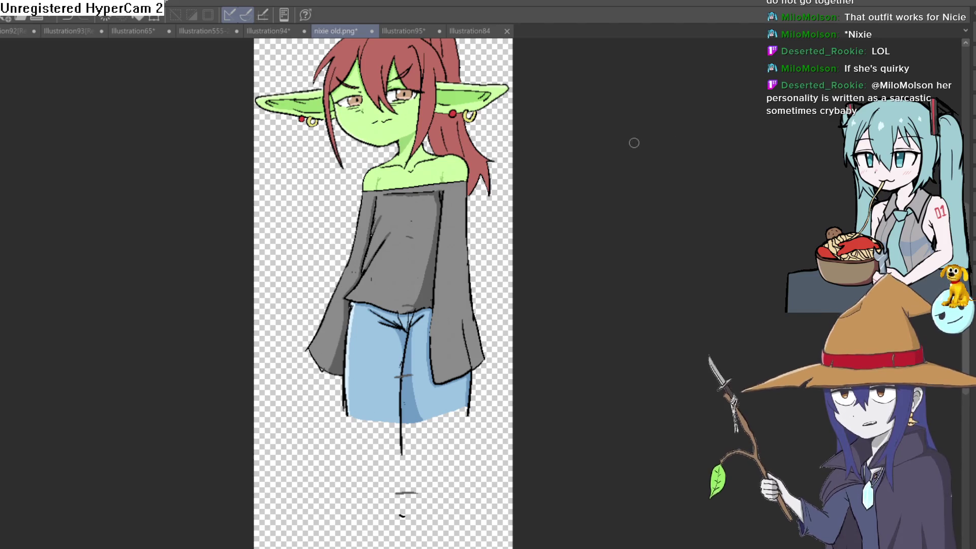
{"action": "left_click", "coordinate": [284, 37]}
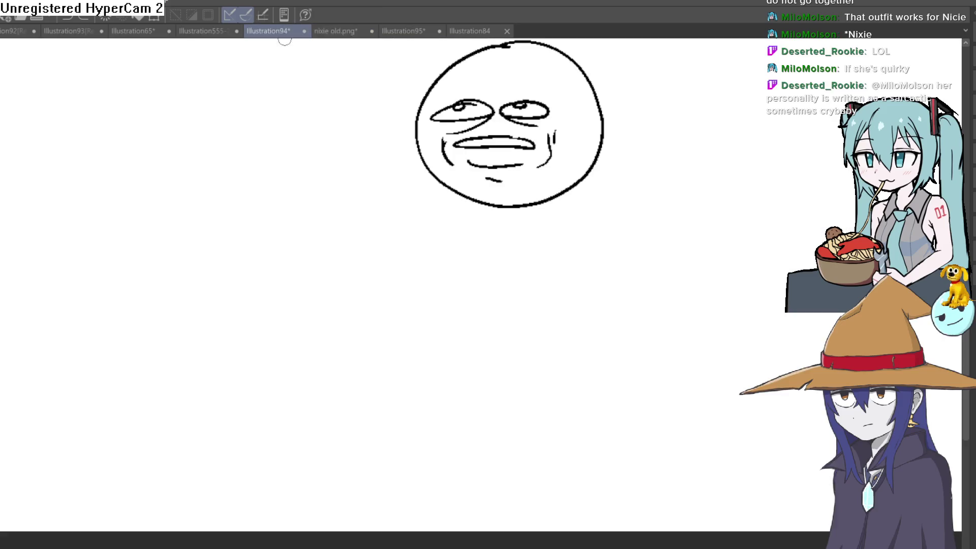
Step: Switch to the Illustration555-2-2-3 lineup and zoom out to show every figure
{"action": "left_click", "coordinate": [209, 33]}
{"action": "scroll", "coordinate": [531, 255], "scroll_direction": "down", "scroll_amount": 3}
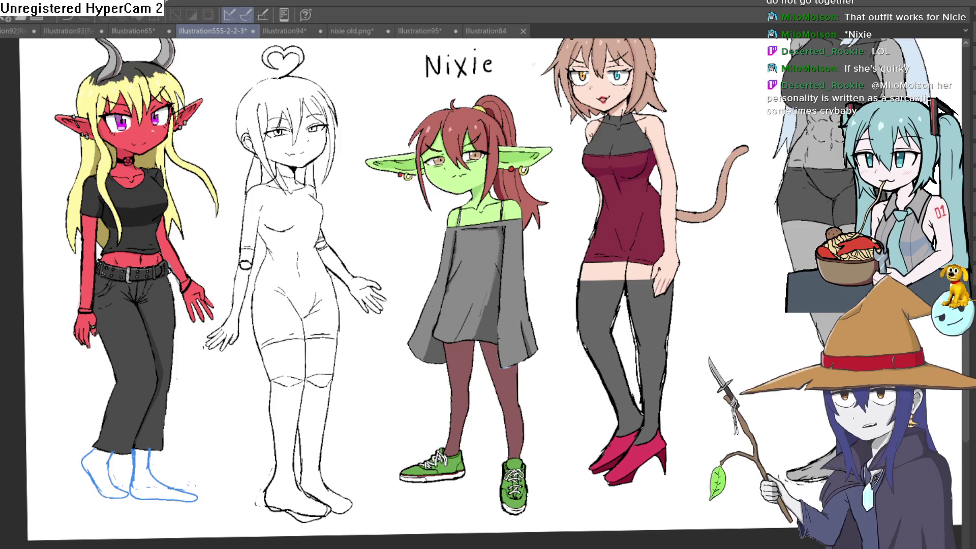
Step: Zoom in on Nixie, then zoom out to review her light blue wide-leg jeans
{"action": "scroll", "coordinate": [468, 181], "scroll_direction": "up", "scroll_amount": 8}
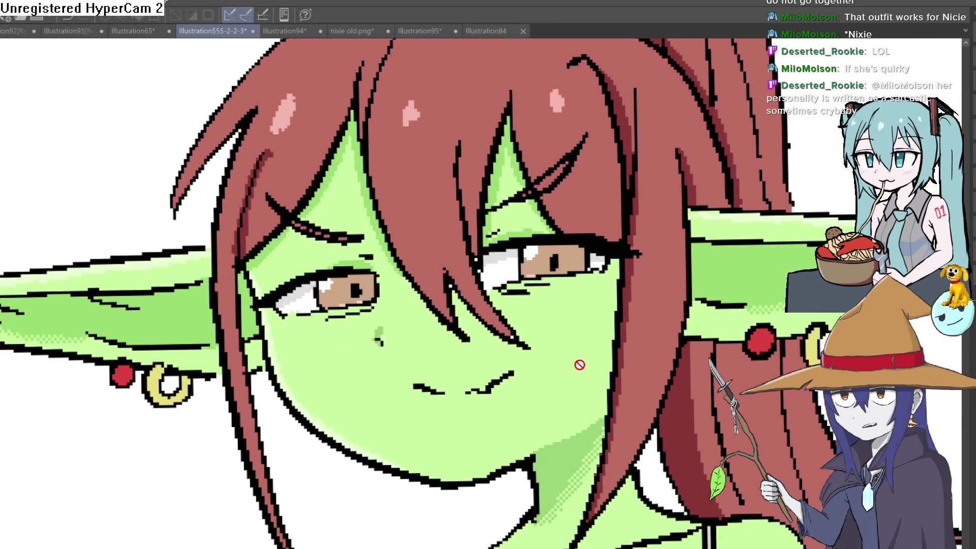
{"action": "left_click_drag", "start_coordinate": [578, 360], "coordinate": [571, 344]}
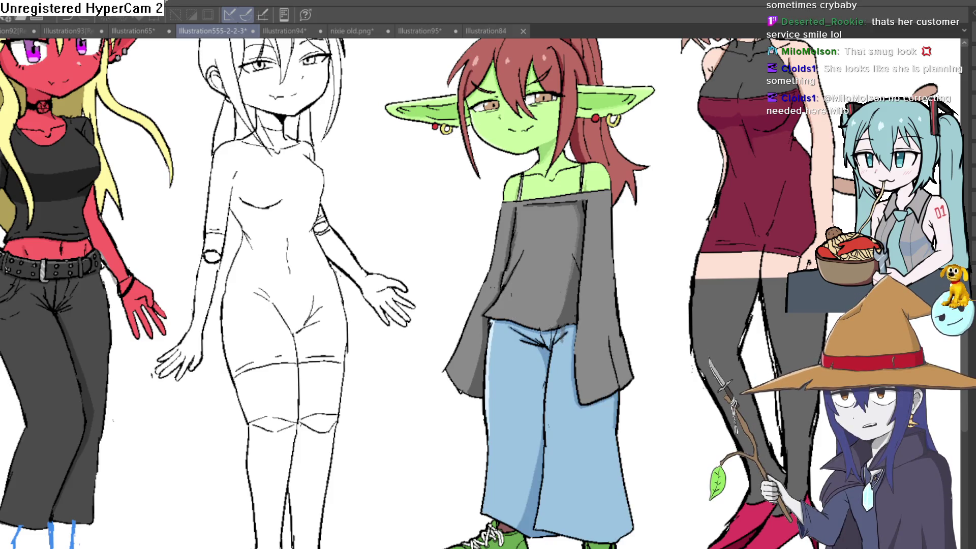
{"action": "scroll", "coordinate": [695, 446], "scroll_direction": "down", "scroll_amount": 2}
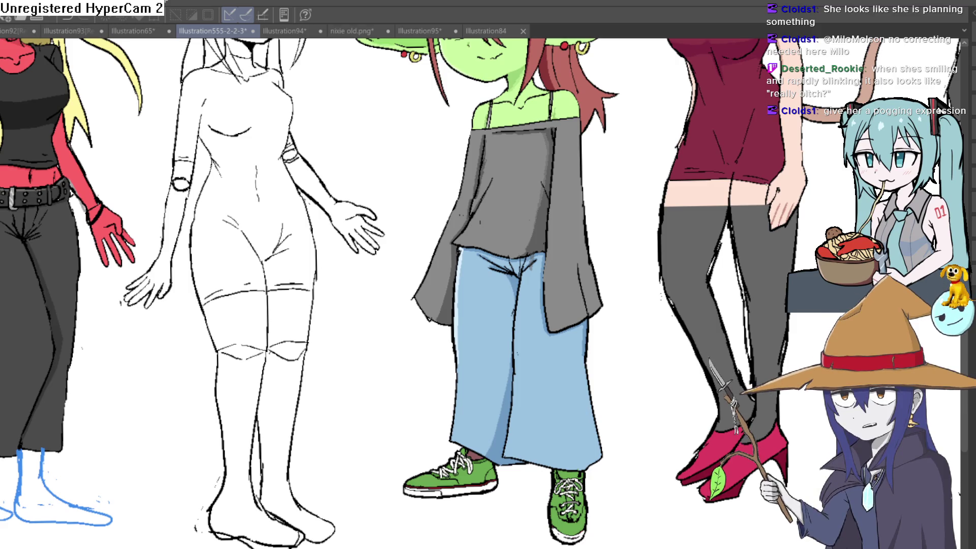
Step: Compare blue jeans against the long dark skirt on Nixie, settling on the skirt
{"action": "key", "text": "ctrl+z"}
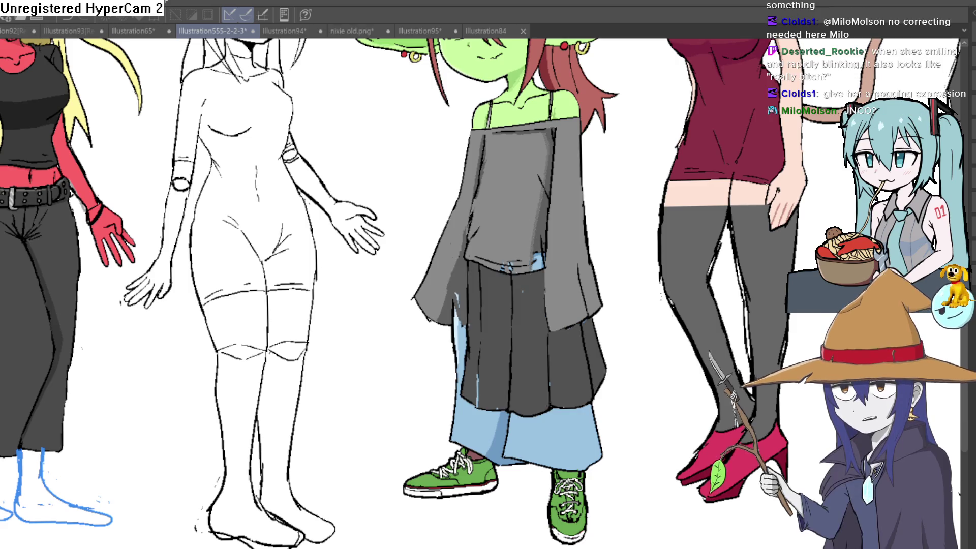
{"action": "key", "text": "ctrl+z"}
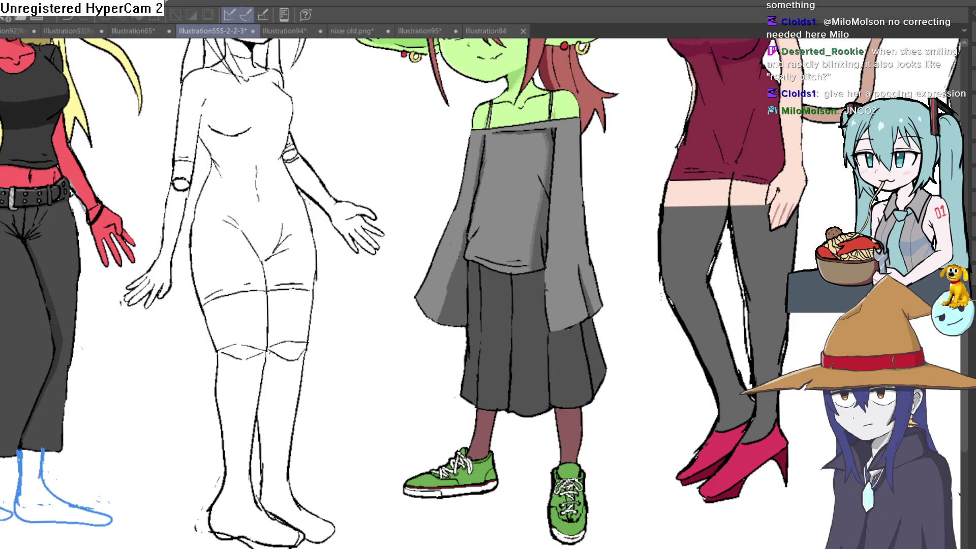
{"action": "key", "text": "ctrl+y"}
{"action": "key", "text": "ctrl+z"}
{"action": "key", "text": "ctrl+z"}
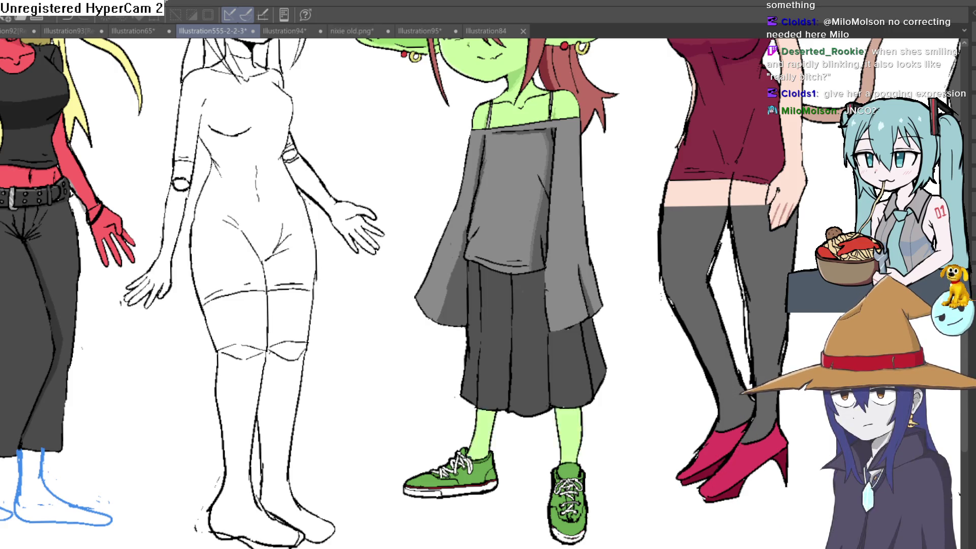
{"action": "scroll", "coordinate": [488, 293], "scroll_direction": "down", "scroll_amount": 4}
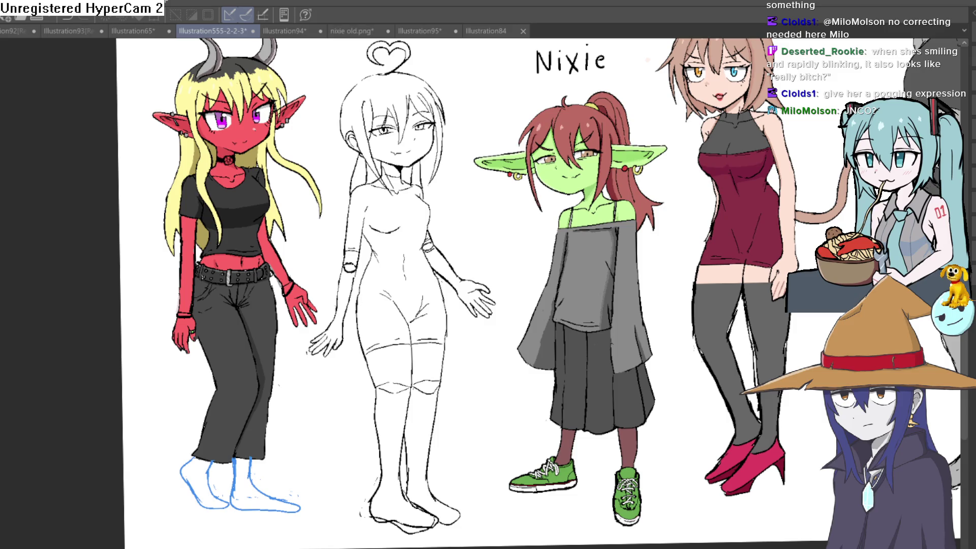
Step: Show grey jogger sweatpants on Nixie and pan around to inspect the whole lineup
{"action": "key", "text": "ctrl+z"}
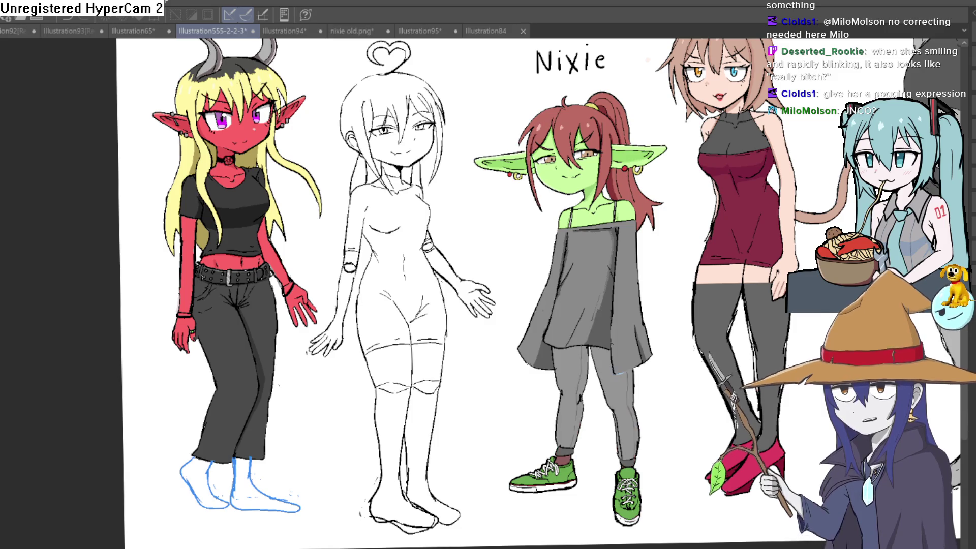
{"action": "left_click_drag", "start_coordinate": [707, 435], "coordinate": [707, 426]}
{"action": "scroll", "coordinate": [676, 422], "scroll_direction": "up", "scroll_amount": 3}
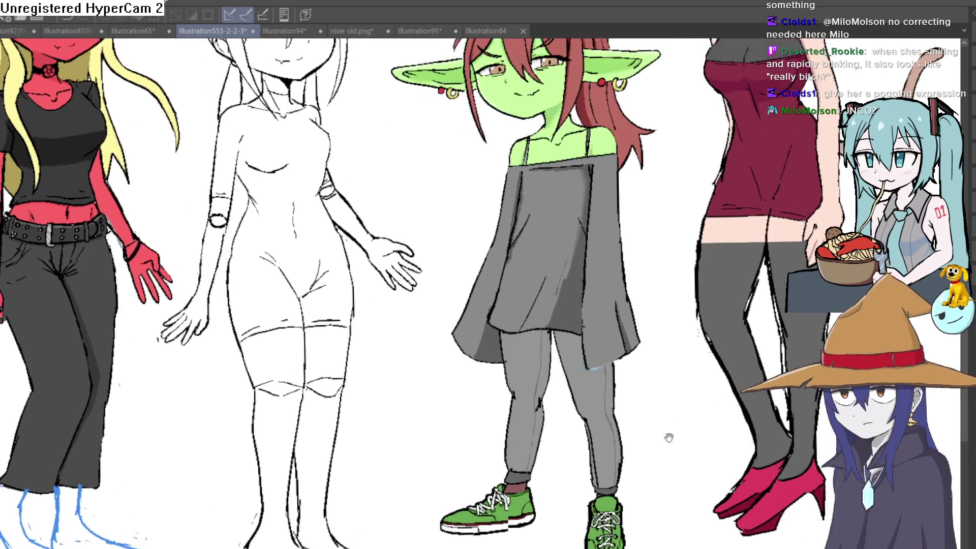
{"action": "scroll", "coordinate": [678, 412], "scroll_direction": "down", "scroll_amount": 3}
{"action": "scroll", "coordinate": [677, 407], "scroll_direction": "up", "scroll_amount": 3}
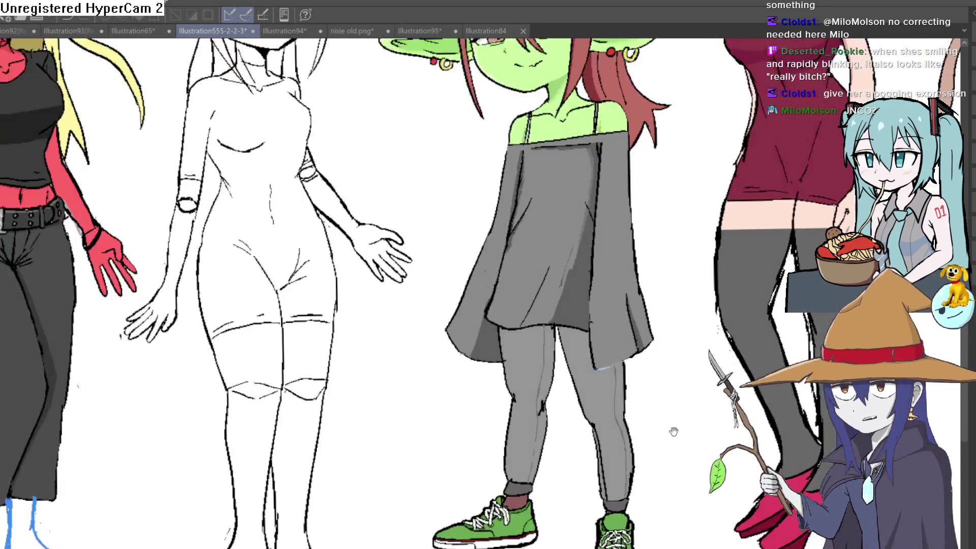
{"action": "scroll", "coordinate": [674, 404], "scroll_direction": "down", "scroll_amount": 2}
{"action": "scroll", "coordinate": [671, 400], "scroll_direction": "up", "scroll_amount": 1}
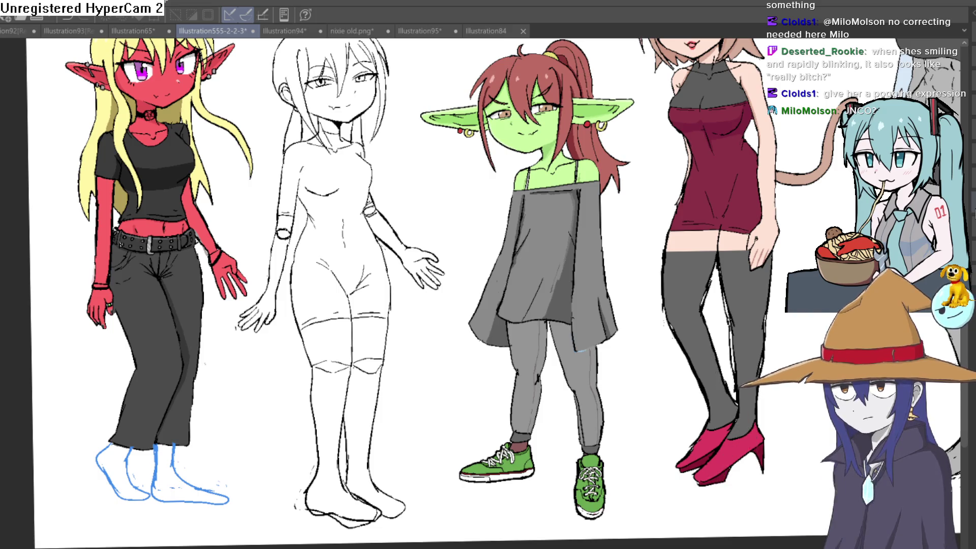
{"action": "left_click_drag", "start_coordinate": [808, 276], "coordinate": [769, 302]}
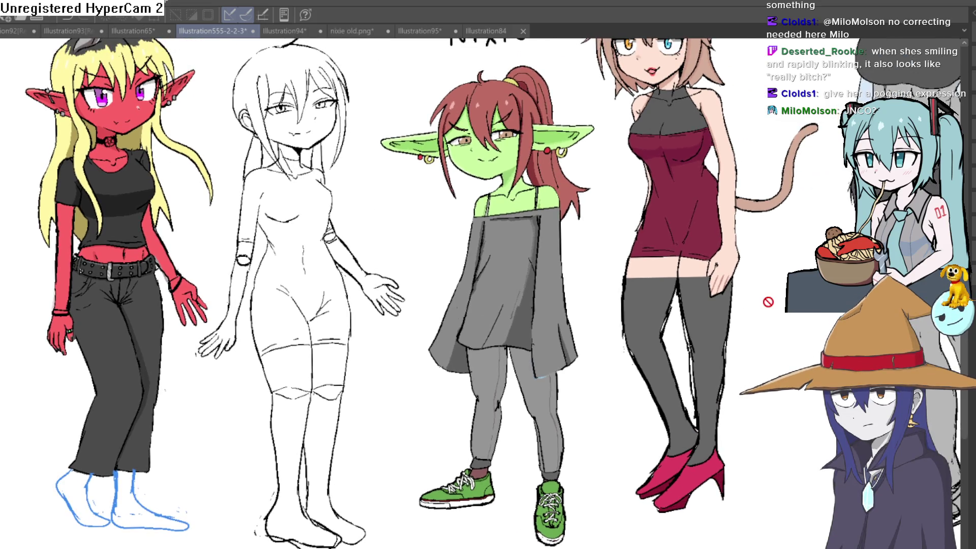